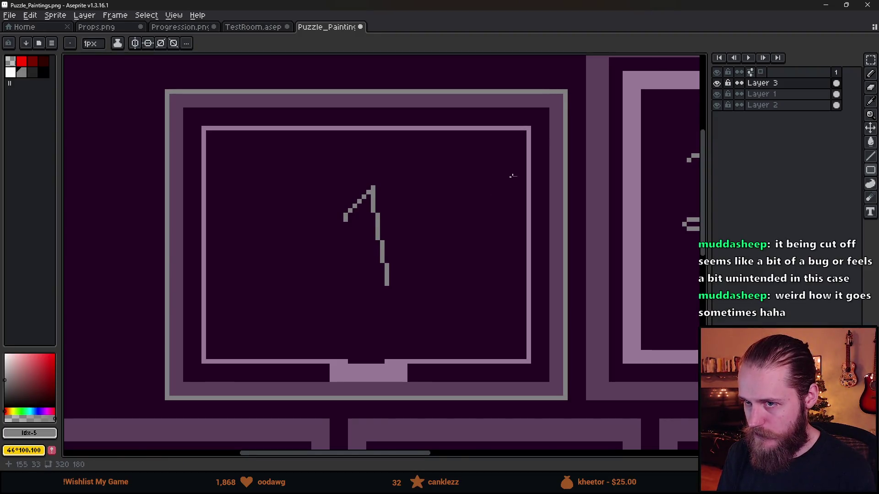
Marquee-select the painting frame numbered 1 at the top left of the wall
{"action": "scroll", "coordinate": [462, 212], "scroll_direction": "down", "scroll_amount": 3}
{"action": "scroll", "coordinate": [470, 203], "scroll_direction": "up", "scroll_amount": 3}
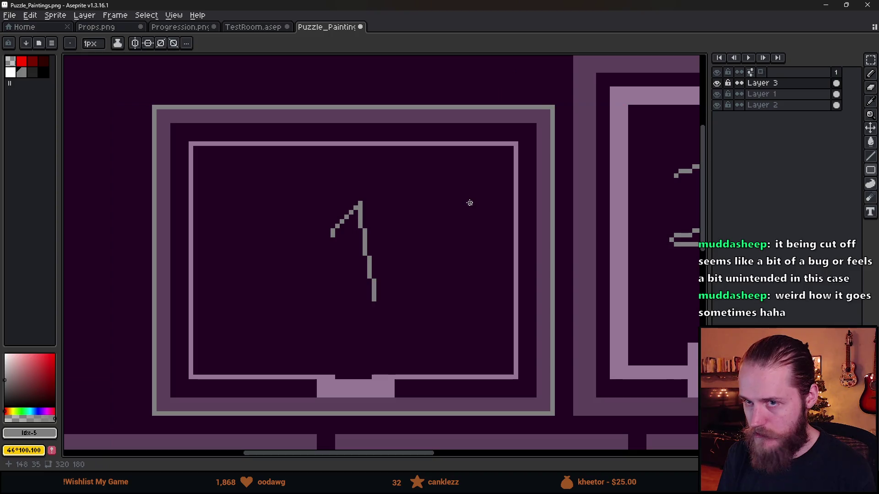
{"action": "scroll", "coordinate": [415, 373], "scroll_direction": "down", "scroll_amount": 3}
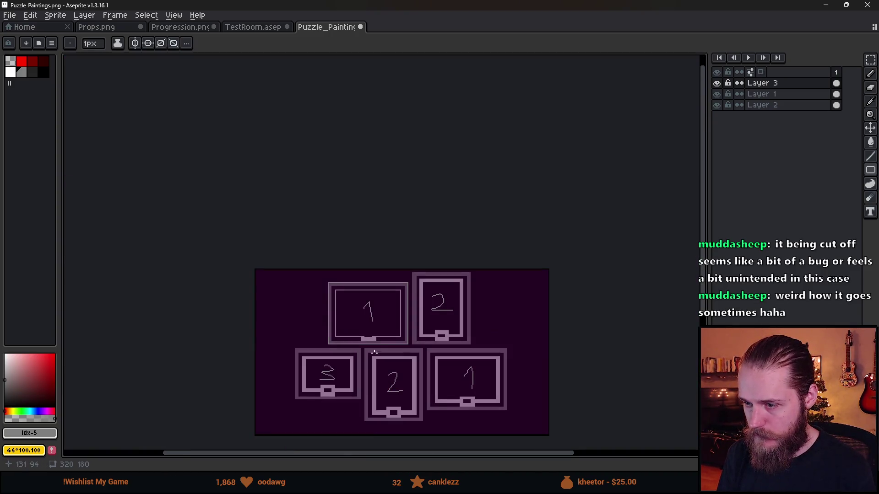
{"action": "scroll", "coordinate": [359, 334], "scroll_direction": "up", "scroll_amount": 4}
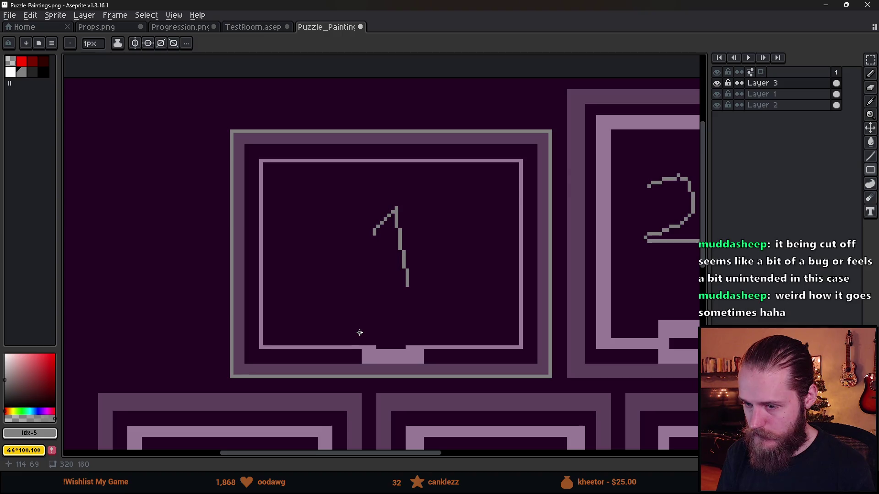
{"action": "scroll", "coordinate": [360, 333], "scroll_direction": "down", "scroll_amount": 1}
{"action": "left_click_drag", "start_coordinate": [430, 354], "coordinate": [370, 272]}
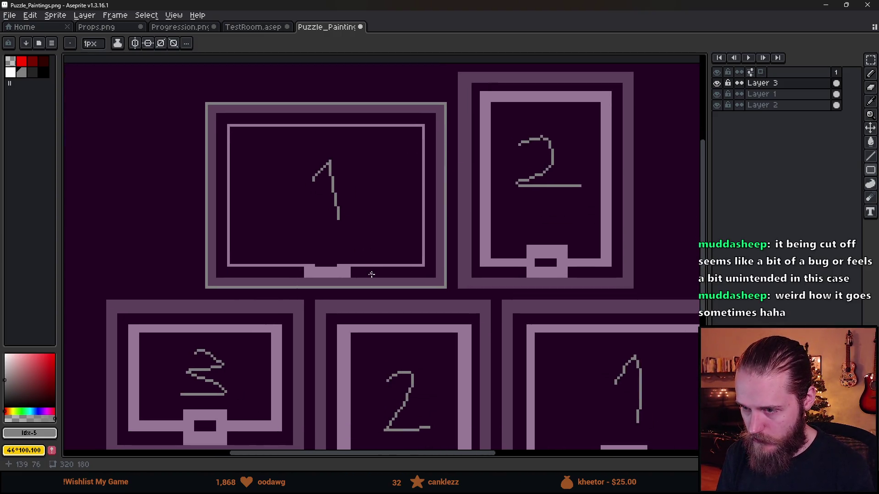
{"action": "key", "text": "m"}
{"action": "mouse_move", "coordinate": [189, 89]}
{"action": "left_mouse_down"}
{"action": "mouse_move", "coordinate": [410, 269]}
{"action": "mouse_move", "coordinate": [462, 296]}
{"action": "left_mouse_up"}
Switch back to the pencil and pan to show the whole wall of frames
{"action": "scroll", "coordinate": [463, 295], "scroll_direction": "down", "scroll_amount": 2}
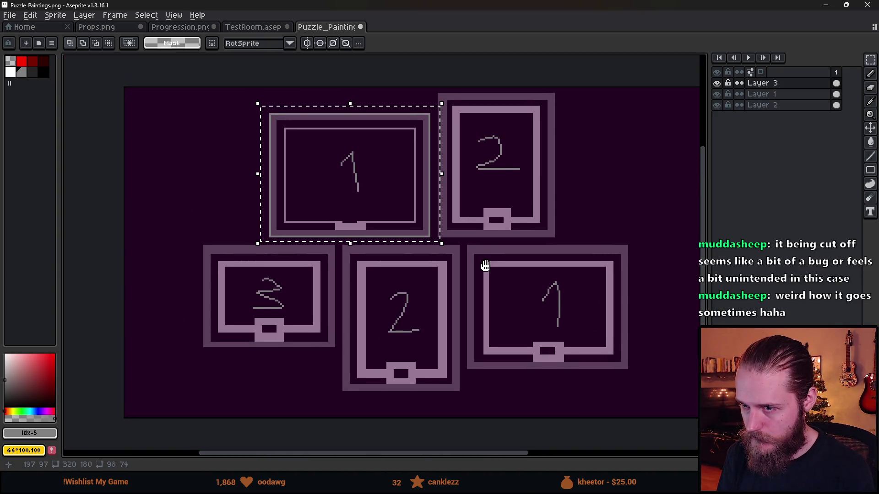
{"action": "scroll", "coordinate": [221, 141], "scroll_direction": "up", "scroll_amount": 2}
{"action": "key", "text": "b"}
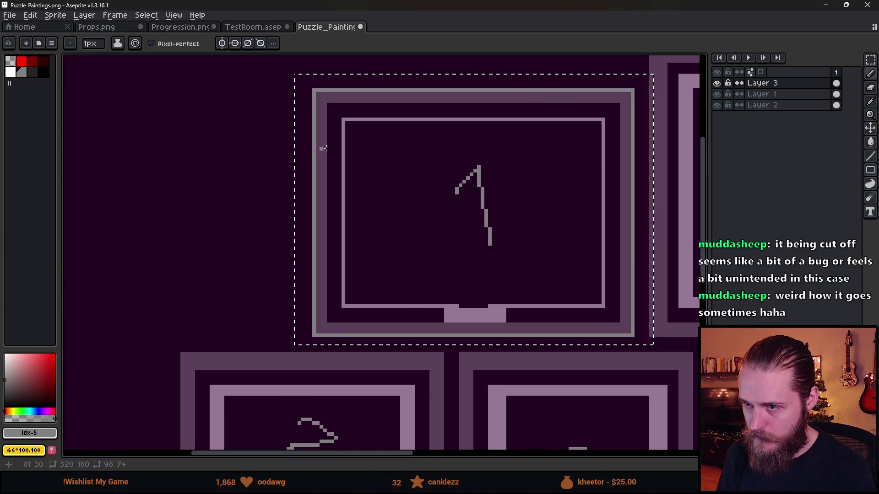
{"action": "scroll", "coordinate": [417, 206], "scroll_direction": "down", "scroll_amount": 2}
{"action": "left_click_drag", "start_coordinate": [504, 216], "coordinate": [434, 191]}
Check the Canvas Size settings without changes and drop the selection around frame 1
{"action": "left_click", "coordinate": [30, 15]}
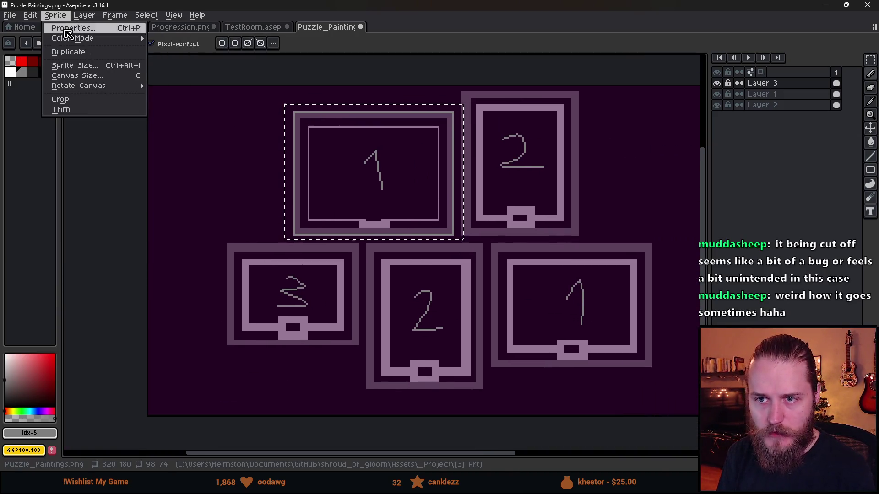
{"action": "left_click", "coordinate": [93, 76]}
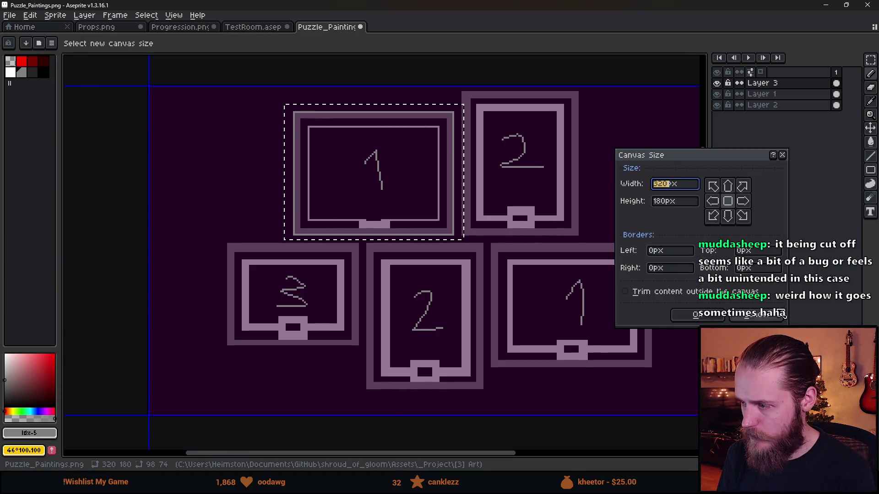
{"action": "key", "text": "Escape"}
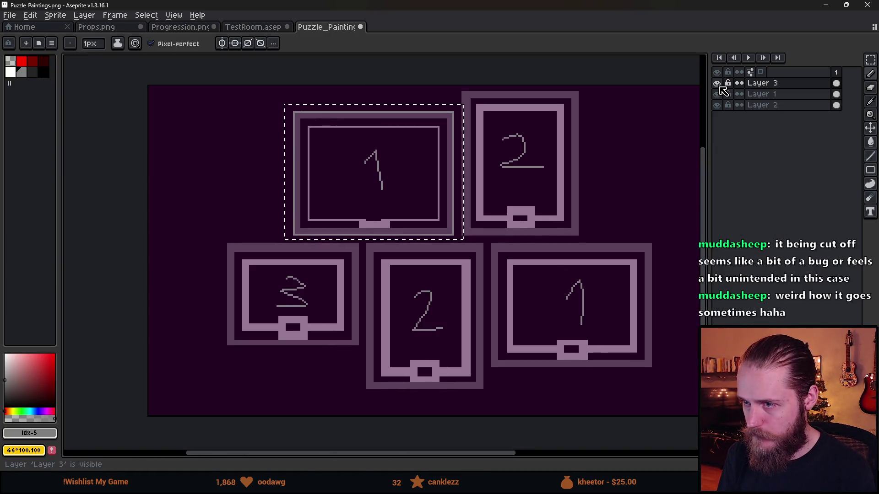
{"action": "key", "text": "m"}
{"action": "key", "text": "ctrl+d"}
Glance at the TestRoom sprite for reference and return to Puzzle_Paintings
{"action": "scroll", "coordinate": [298, 122], "scroll_direction": "up", "scroll_amount": 5}
{"action": "scroll", "coordinate": [343, 120], "scroll_direction": "down", "scroll_amount": 1}
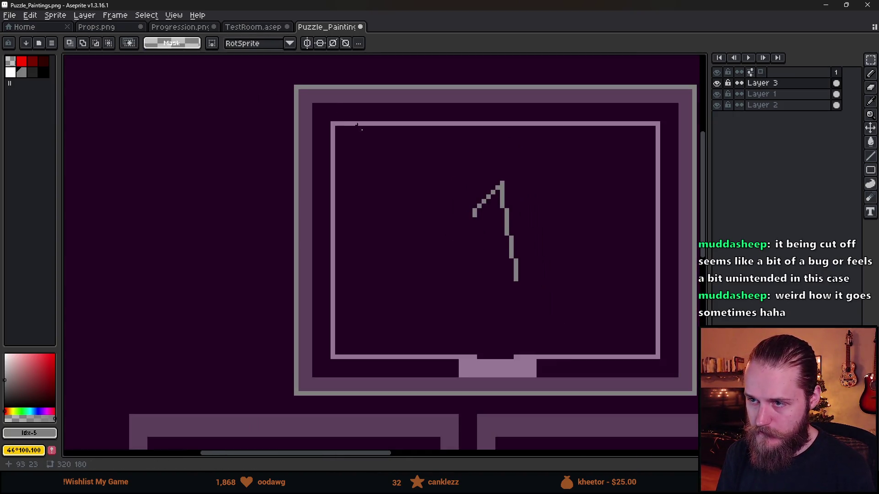
{"action": "scroll", "coordinate": [350, 146], "scroll_direction": "right", "scroll_amount": 2}
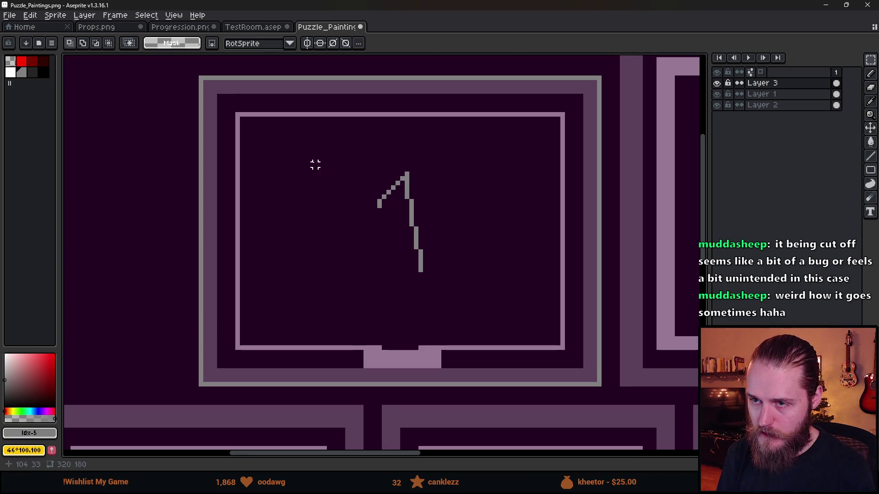
{"action": "left_click", "coordinate": [264, 28]}
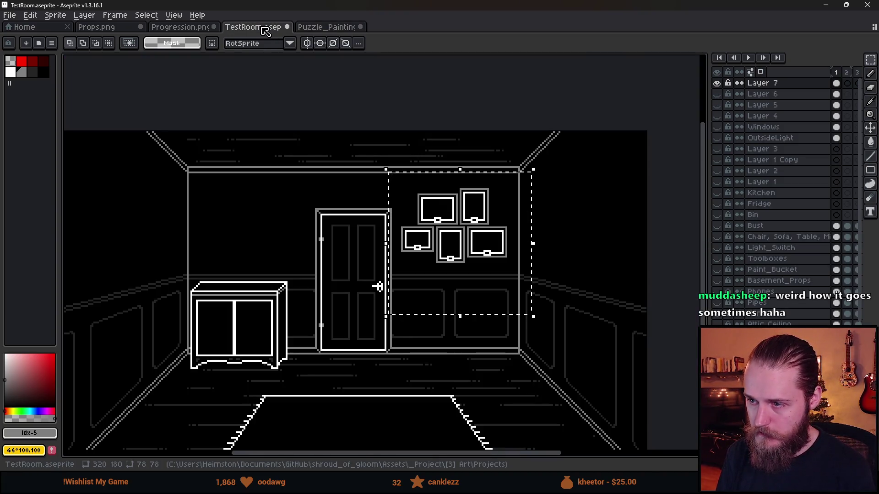
{"action": "left_click", "coordinate": [305, 27]}
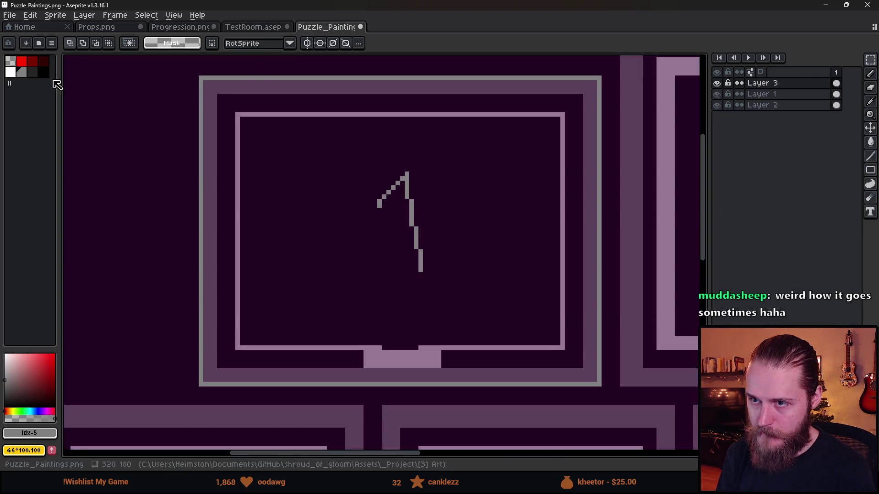
Make white the drawing colour and draw an outline inside frame 1's border
{"action": "key", "text": "9"}
{"action": "key", "text": "b"}
{"action": "scroll", "coordinate": [237, 115], "scroll_direction": "up", "scroll_amount": 1}
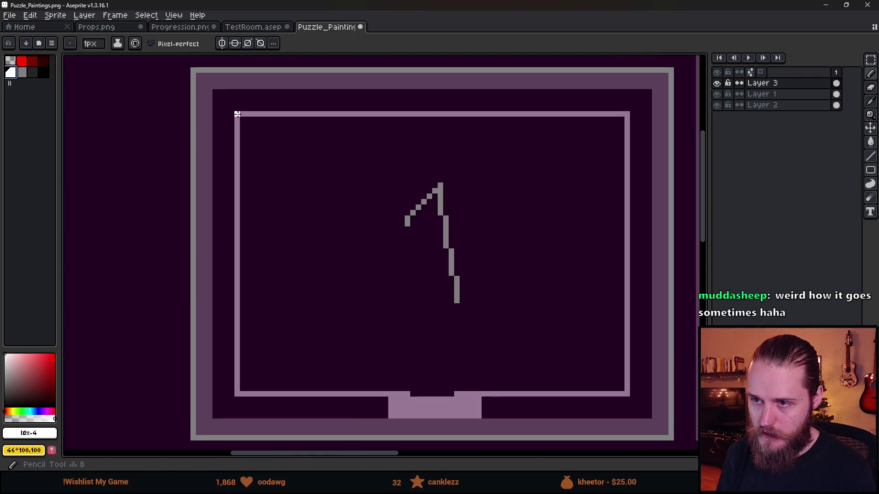
{"action": "mouse_move", "coordinate": [854, 178]}
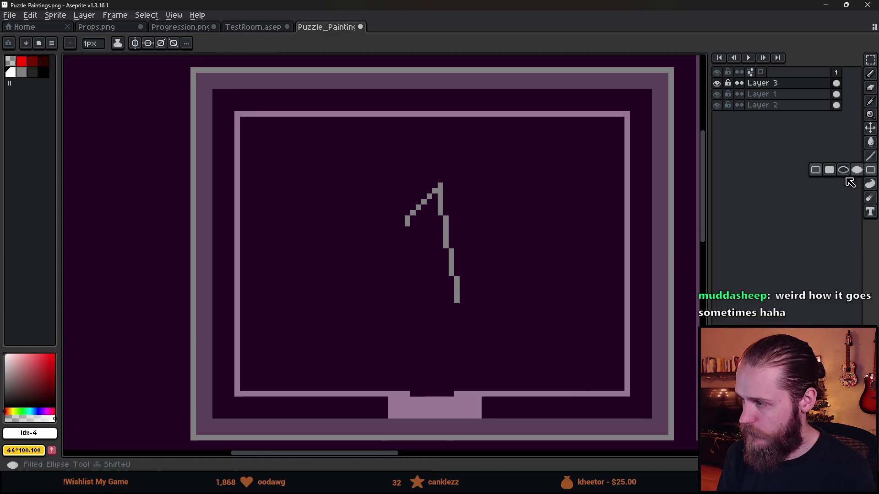
{"action": "mouse_move", "coordinate": [238, 114]}
{"action": "left_mouse_down"}
{"action": "mouse_move", "coordinate": [567, 365]}
{"action": "mouse_move", "coordinate": [628, 394]}
{"action": "left_mouse_up"}
Centre the view on frame 1 and set up a red pencil with an 8px brush
{"action": "scroll", "coordinate": [628, 394], "scroll_direction": "down", "scroll_amount": 2}
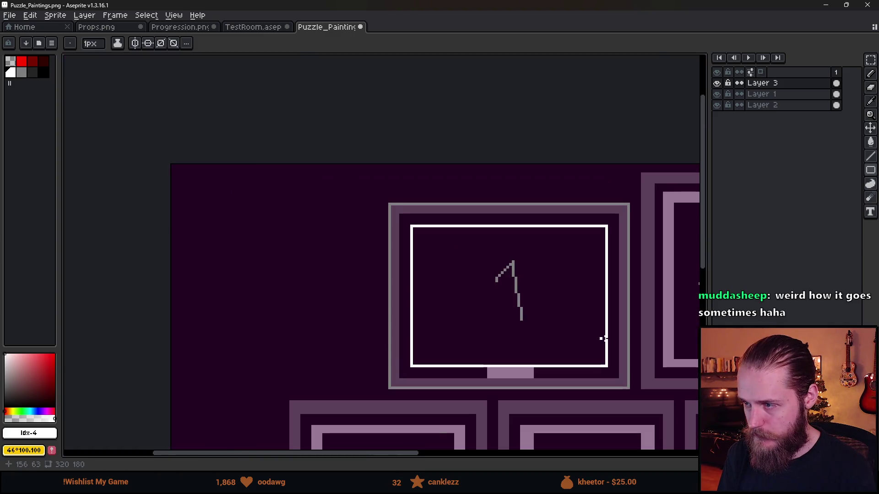
{"action": "left_click_drag", "start_coordinate": [594, 338], "coordinate": [538, 288]}
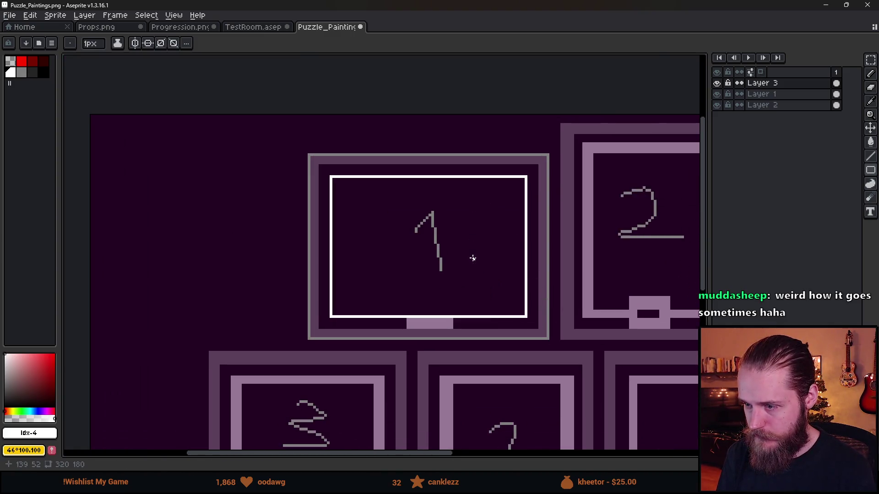
{"action": "scroll", "coordinate": [473, 257], "scroll_direction": "up", "scroll_amount": 1}
{"action": "scroll", "coordinate": [471, 259], "scroll_direction": "down", "scroll_amount": 2}
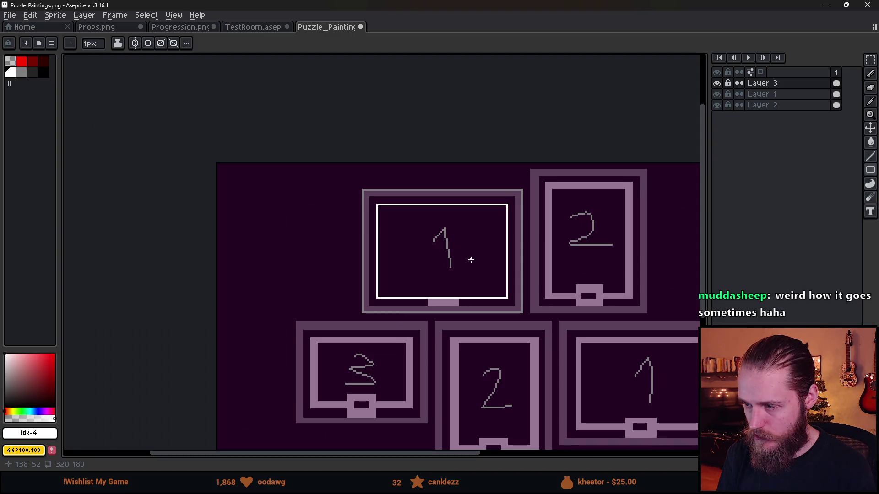
{"action": "left_click_drag", "start_coordinate": [539, 282], "coordinate": [483, 246]}
{"action": "scroll", "coordinate": [326, 230], "scroll_direction": "up", "scroll_amount": 2}
{"action": "scroll", "coordinate": [280, 257], "scroll_direction": "up", "scroll_amount": 1}
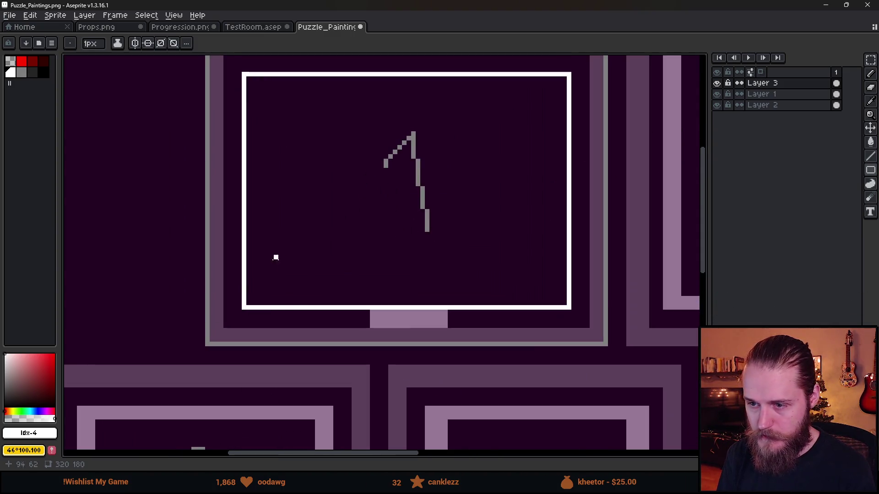
{"action": "key", "text": "b"}
{"action": "key", "text": "x"}
{"action": "key", "text": "plus"}
{"action": "key", "text": "plus"}
{"action": "key", "text": "plus"}
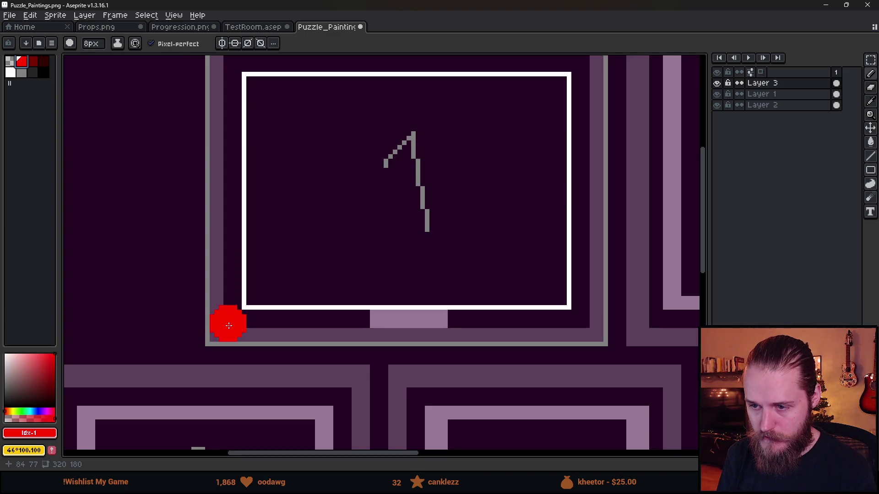
Check the frame's corners and marquee-select the white-outlined frame area
{"action": "left_click_drag", "start_coordinate": [229, 326], "coordinate": [231, 404]}
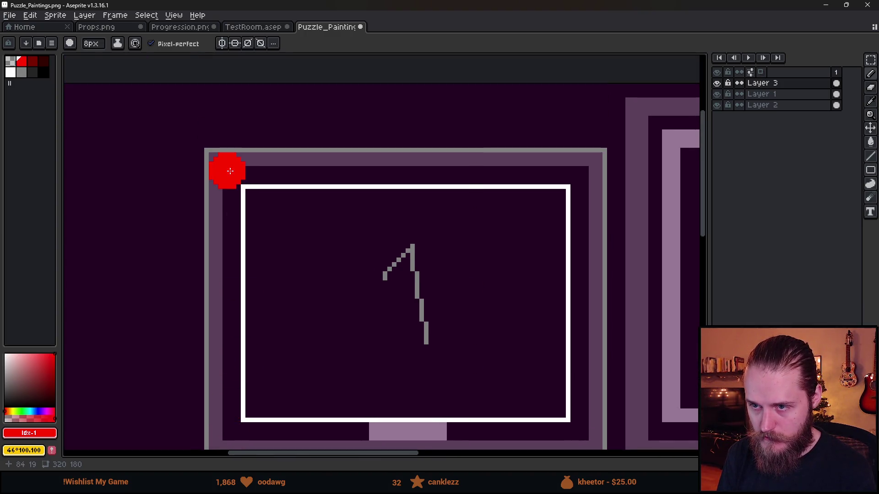
{"action": "left_click_drag", "start_coordinate": [575, 386], "coordinate": [555, 288]}
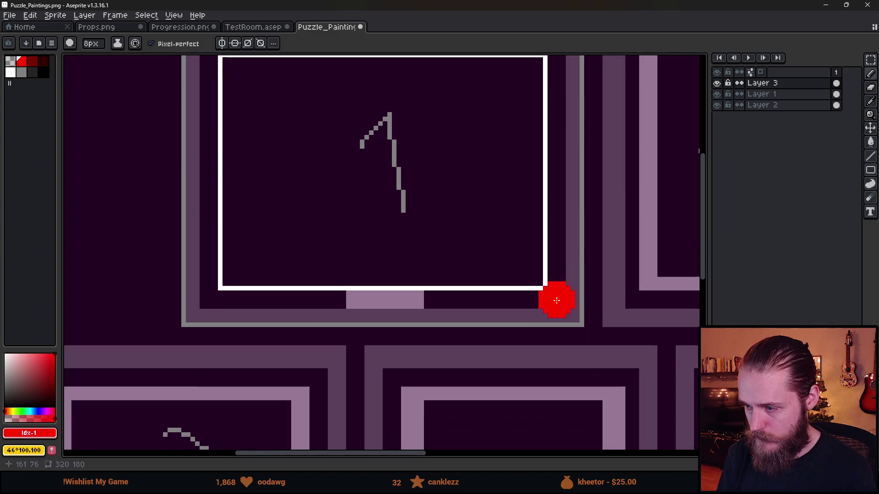
{"action": "scroll", "coordinate": [562, 306], "scroll_direction": "down", "scroll_amount": 3}
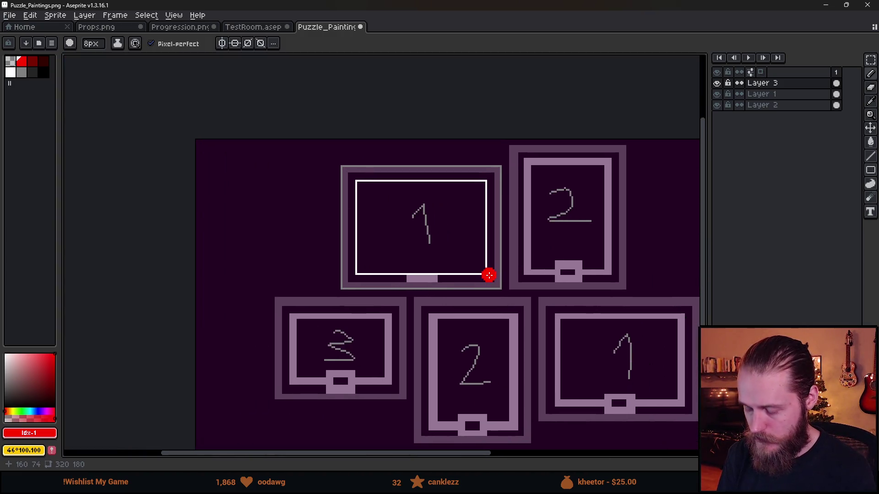
{"action": "key", "text": "m"}
{"action": "mouse_move", "coordinate": [299, 144]}
{"action": "left_mouse_down"}
{"action": "mouse_move", "coordinate": [327, 178]}
{"action": "mouse_move", "coordinate": [540, 304]}
{"action": "left_mouse_up"}
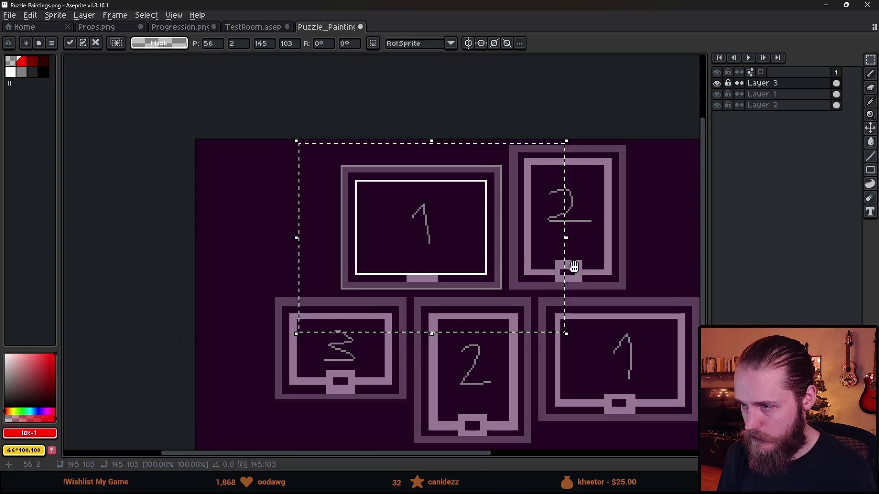
Move the selected white outline down onto the lower-right frame
{"action": "scroll", "coordinate": [567, 269], "scroll_direction": "down", "scroll_amount": 2}
{"action": "mouse_move", "coordinate": [359, 192]}
{"action": "left_mouse_down"}
{"action": "mouse_move", "coordinate": [434, 240]}
{"action": "mouse_move", "coordinate": [391, 258]}
{"action": "left_mouse_up"}
{"action": "scroll", "coordinate": [434, 240], "scroll_direction": "up", "scroll_amount": 6}
{"action": "scroll", "coordinate": [371, 261], "scroll_direction": "down", "scroll_amount": 1}
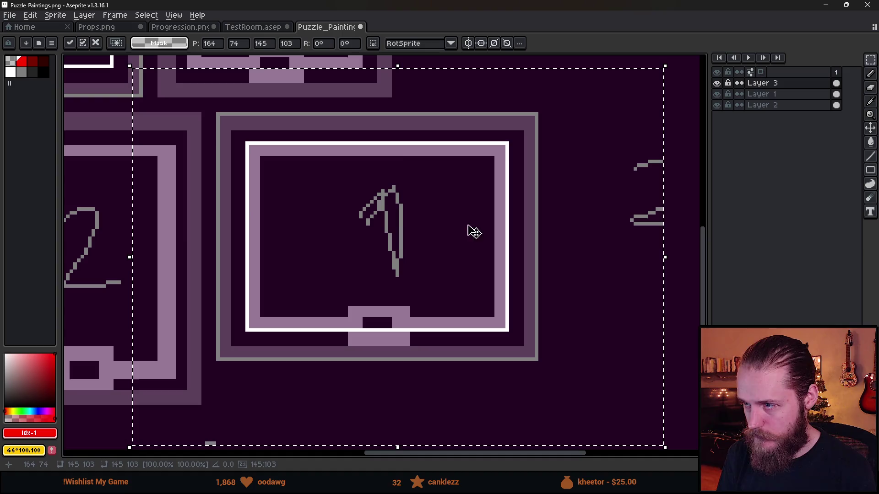
{"action": "key", "text": "ctrl+d"}
Erase the number 1 inside the lower-right frame, undoing an accidental erase first
{"action": "left_click_drag", "start_coordinate": [581, 190], "coordinate": [639, 308]}
{"action": "key", "text": "Delete"}
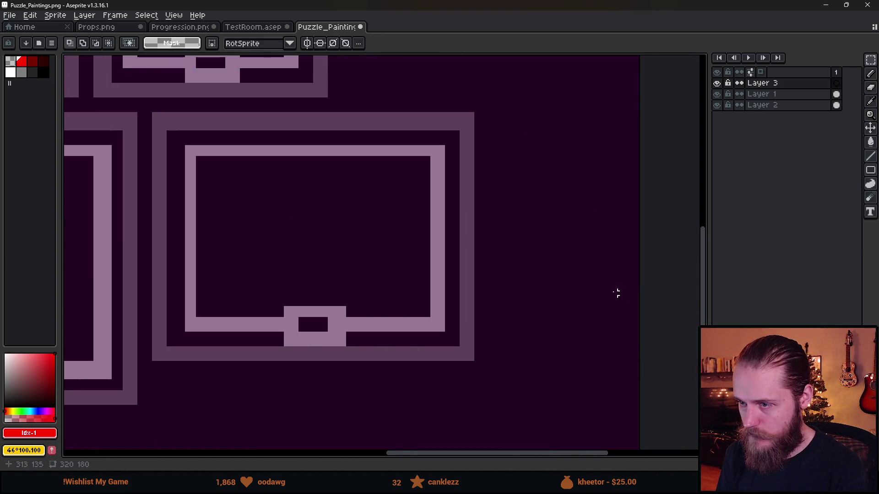
{"action": "key", "text": "ctrl+z"}
{"action": "scroll", "coordinate": [550, 246], "scroll_direction": "down", "scroll_amount": 1}
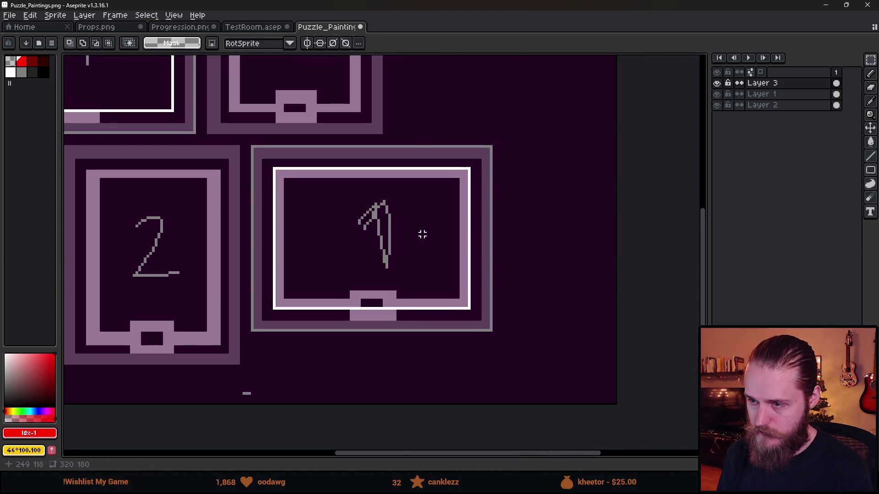
{"action": "scroll", "coordinate": [292, 170], "scroll_direction": "up", "scroll_amount": 2}
{"action": "left_click_drag", "start_coordinate": [292, 170], "coordinate": [427, 312]}
{"action": "key", "text": "Delete"}
{"action": "scroll", "coordinate": [422, 306], "scroll_direction": "down", "scroll_amount": 2}
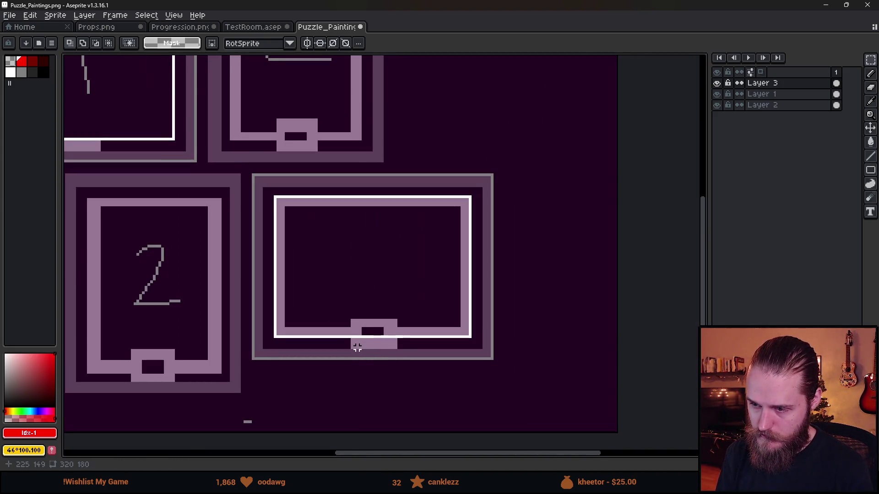
{"action": "scroll", "coordinate": [357, 347], "scroll_direction": "up", "scroll_amount": 2}
Sample white from the frame's outline and draw a 20x11 rectangle around the hanger tab
{"action": "key", "text": "i"}
{"action": "mouse_move", "coordinate": [872, 172]}
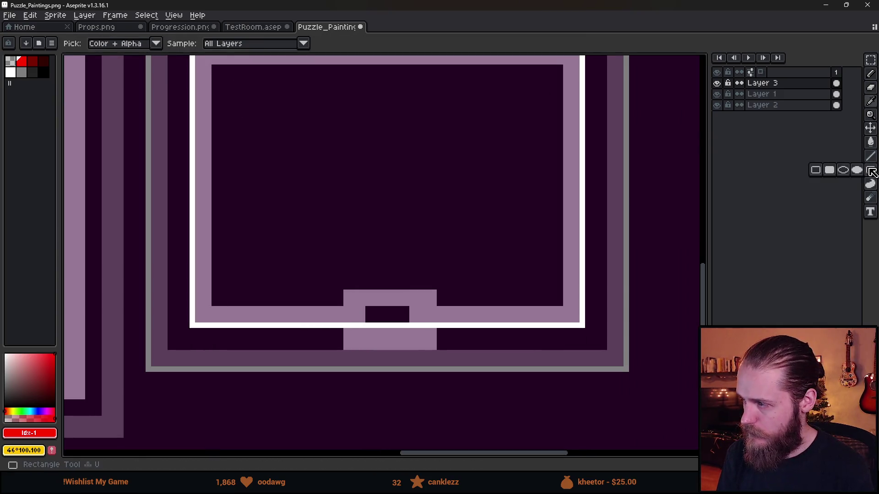
{"action": "left_click", "coordinate": [815, 171]}
{"action": "key", "text": "i"}
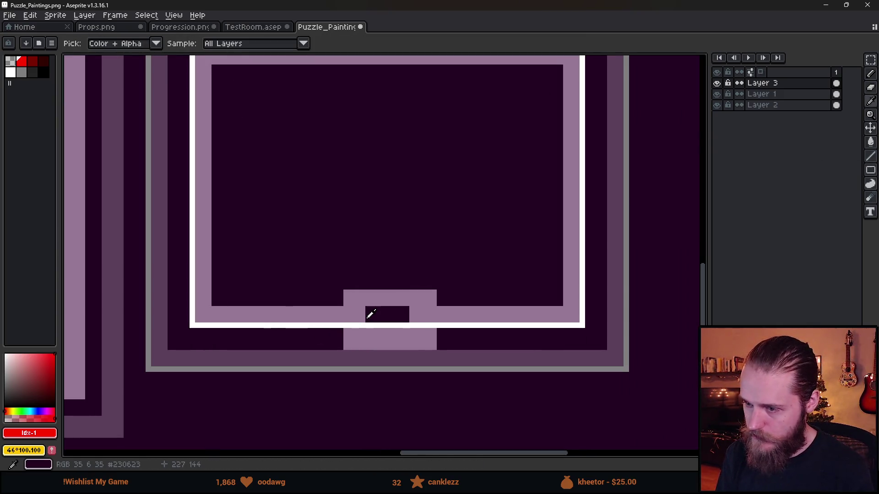
{"action": "left_click", "coordinate": [364, 325]}
{"action": "key", "text": "b"}
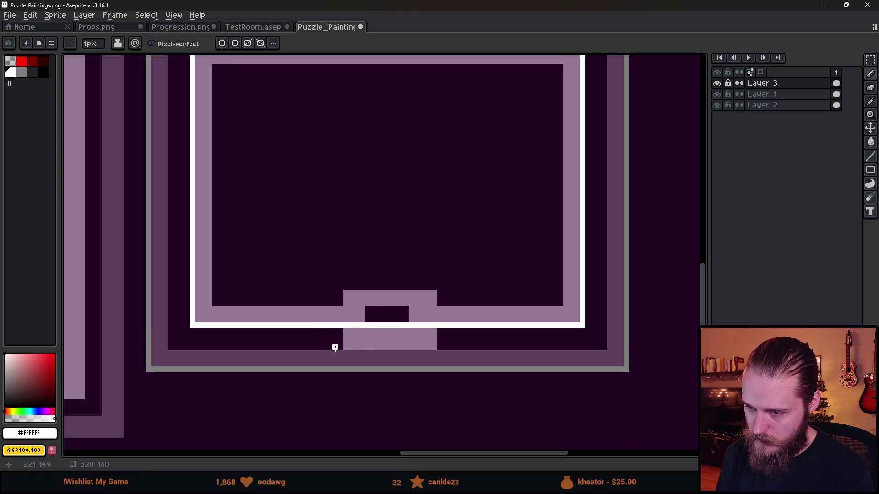
{"action": "key", "text": "v"}
{"action": "mouse_move", "coordinate": [871, 171]}
{"action": "key", "text": "b"}
{"action": "mouse_move", "coordinate": [339, 349]}
{"action": "left_mouse_down"}
{"action": "mouse_move", "coordinate": [454, 300]}
{"action": "mouse_move", "coordinate": [445, 291]}
{"action": "left_mouse_up"}
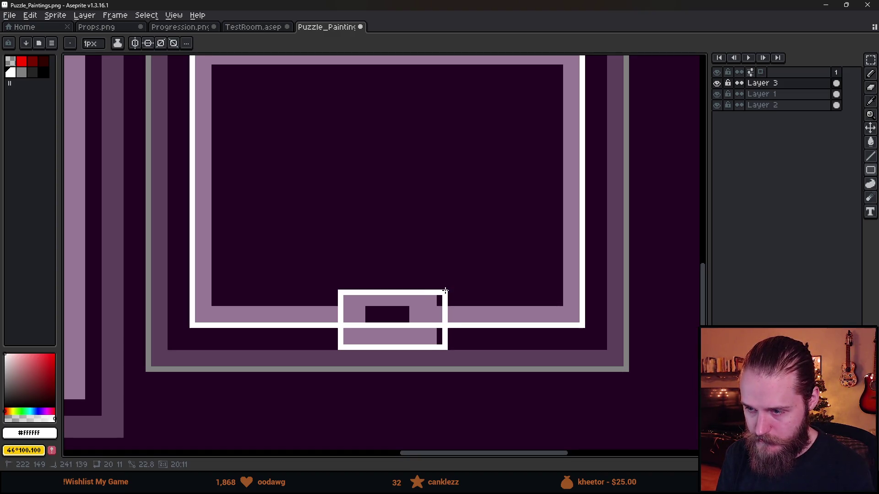
{"action": "left_click_drag", "start_coordinate": [446, 291], "coordinate": [445, 292]}
Lower the tab outline's top edge by one pixel
{"action": "key", "text": "m"}
{"action": "left_click_drag", "start_coordinate": [343, 295], "coordinate": [454, 354]}
{"action": "left_click", "coordinate": [335, 287]}
{"action": "left_click_drag", "start_coordinate": [336, 292], "coordinate": [450, 364]}
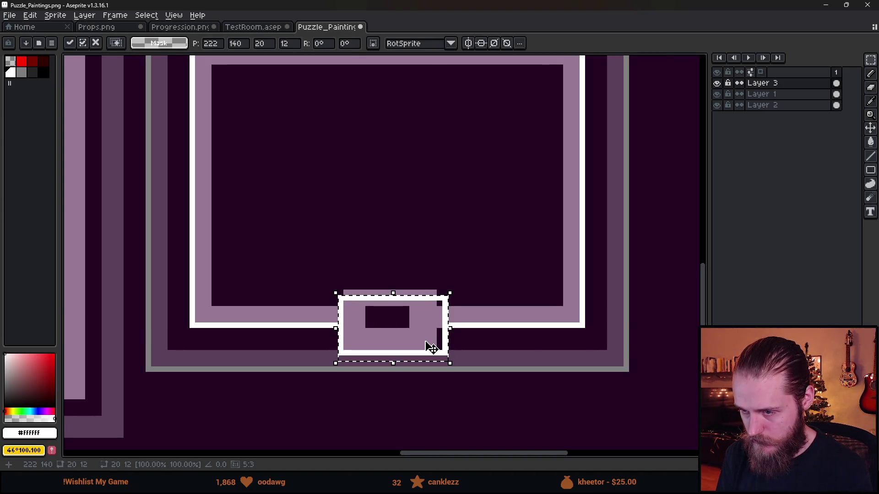
{"action": "key", "text": "ctrl+d"}
{"action": "scroll", "coordinate": [466, 332], "scroll_direction": "down", "scroll_amount": 2}
{"action": "scroll", "coordinate": [463, 332], "scroll_direction": "up", "scroll_amount": 2}
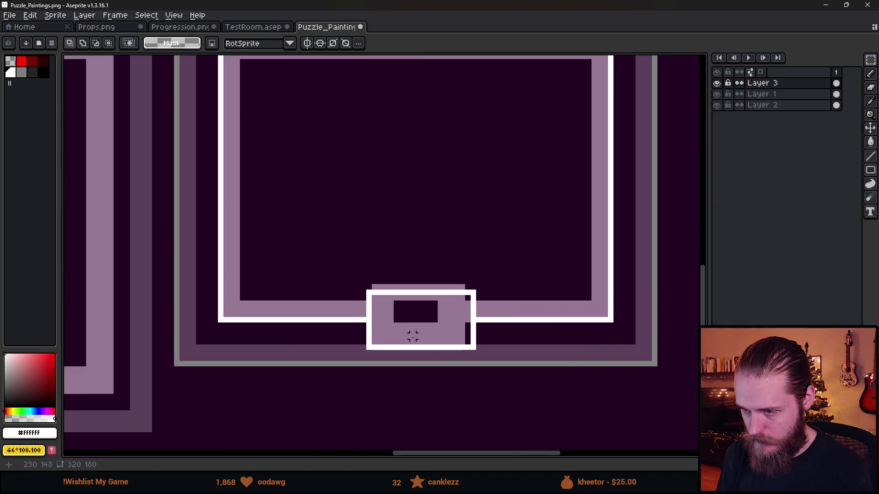
{"action": "scroll", "coordinate": [412, 329], "scroll_direction": "down", "scroll_amount": 7}
{"action": "scroll", "coordinate": [413, 332], "scroll_direction": "up", "scroll_amount": 8}
{"action": "left_click_drag", "start_coordinate": [304, 245], "coordinate": [503, 281]}
{"action": "key", "text": "Down"}
{"action": "key", "text": "ctrl+d"}
Raise the tab outline's bottom edge by one pixel
{"action": "left_click_drag", "start_coordinate": [299, 321], "coordinate": [527, 394]}
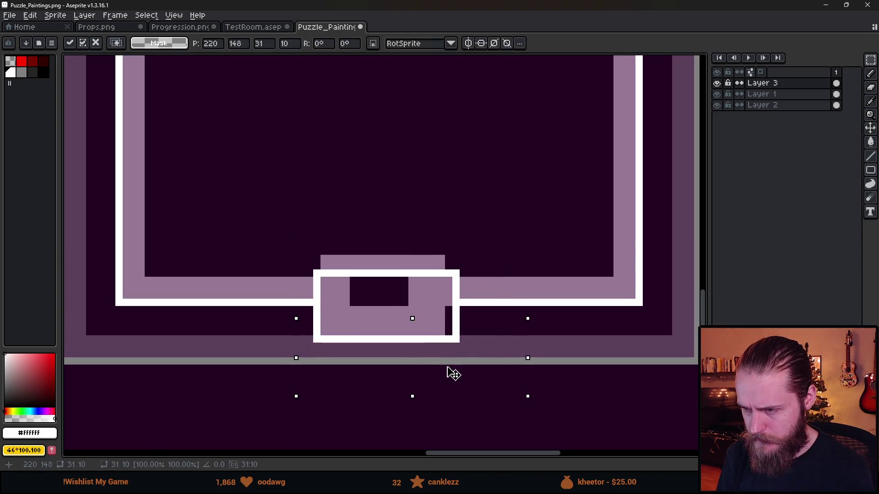
{"action": "mouse_move", "coordinate": [291, 320]}
{"action": "left_mouse_down"}
{"action": "mouse_move", "coordinate": [493, 355]}
{"action": "mouse_move", "coordinate": [505, 349]}
{"action": "left_mouse_up"}
{"action": "key", "text": "Up"}
{"action": "key", "text": "ctrl+d"}
{"action": "scroll", "coordinate": [410, 242], "scroll_direction": "down", "scroll_amount": 2}
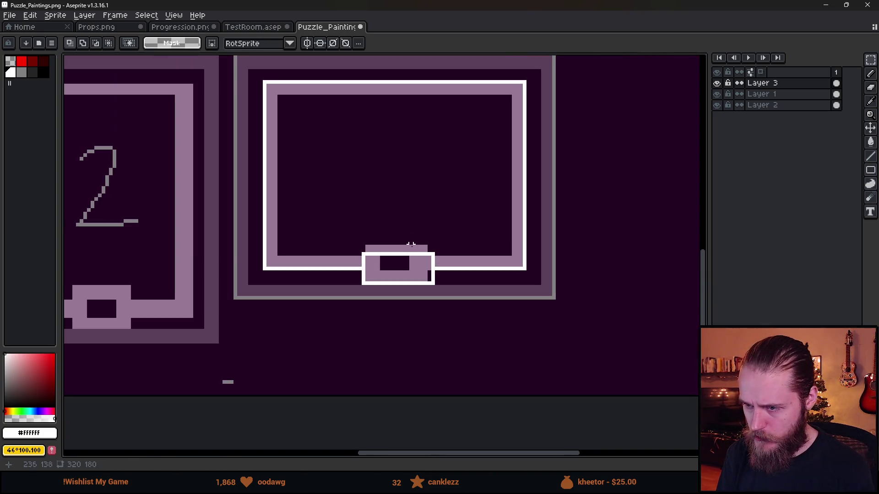
Glance at the TestRoom sprite, then return to Puzzle_Paintings with the whole frame in view
{"action": "left_click", "coordinate": [250, 28]}
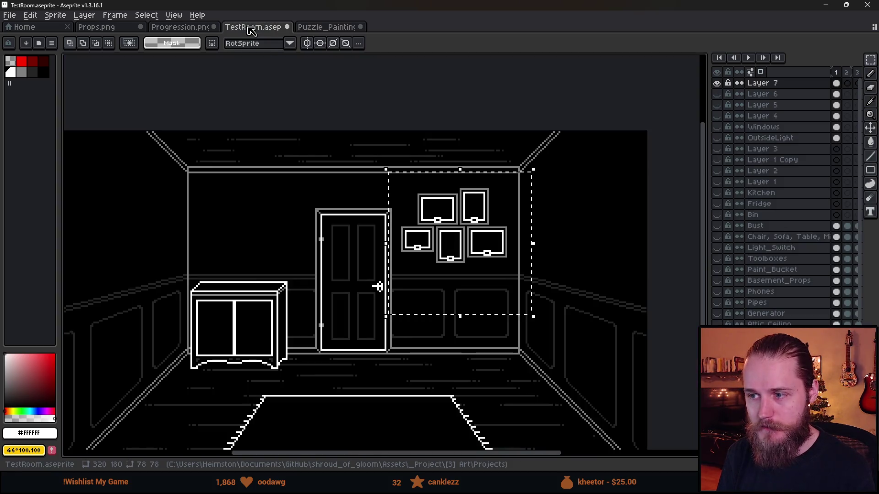
{"action": "left_click", "coordinate": [331, 29]}
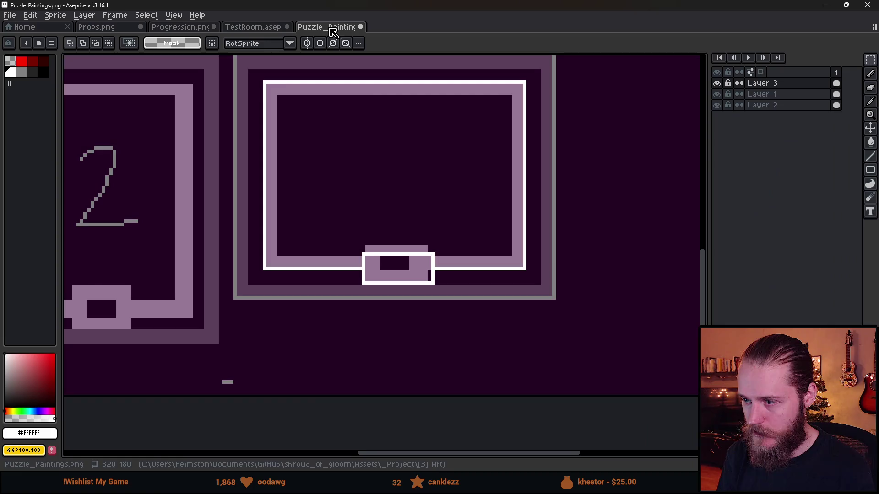
{"action": "scroll", "coordinate": [348, 261], "scroll_direction": "down", "scroll_amount": 1}
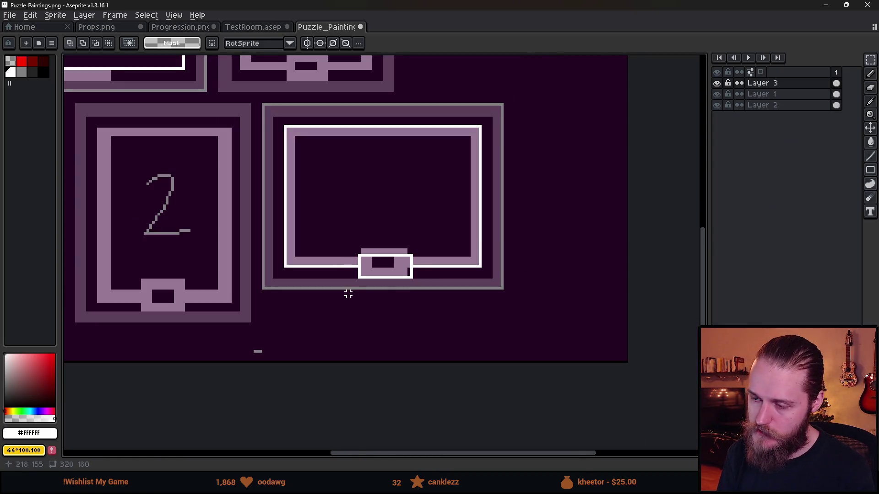
{"action": "scroll", "coordinate": [353, 297], "scroll_direction": "down", "scroll_amount": 1}
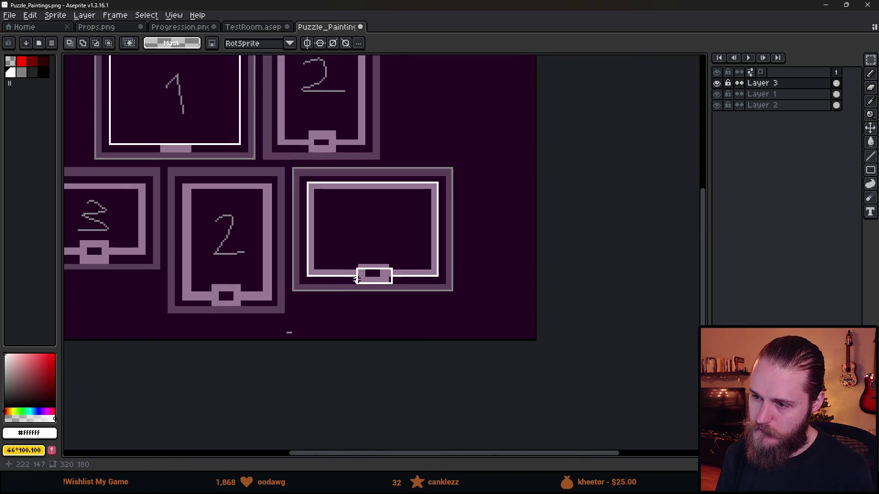
{"action": "scroll", "coordinate": [357, 279], "scroll_direction": "up", "scroll_amount": 2}
{"action": "left_click_drag", "start_coordinate": [372, 257], "coordinate": [361, 297]}
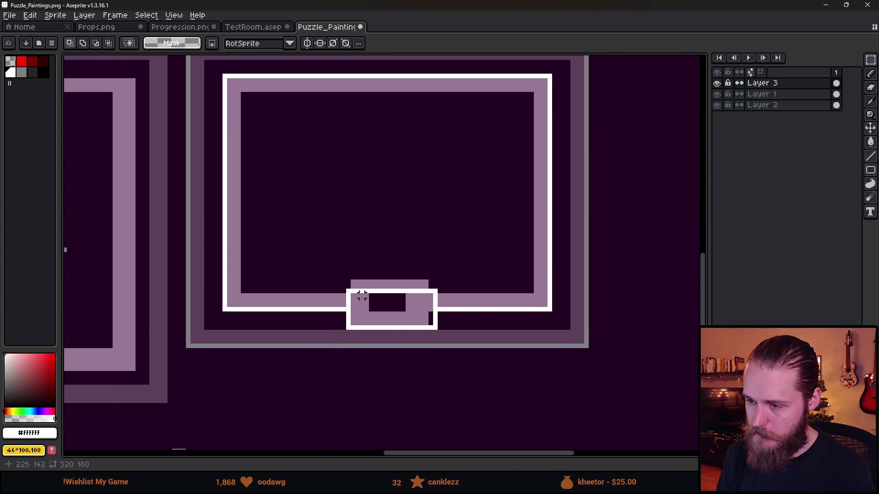
Switch to a red pencil and enlarge the brush to 26px
{"action": "key", "text": "b"}
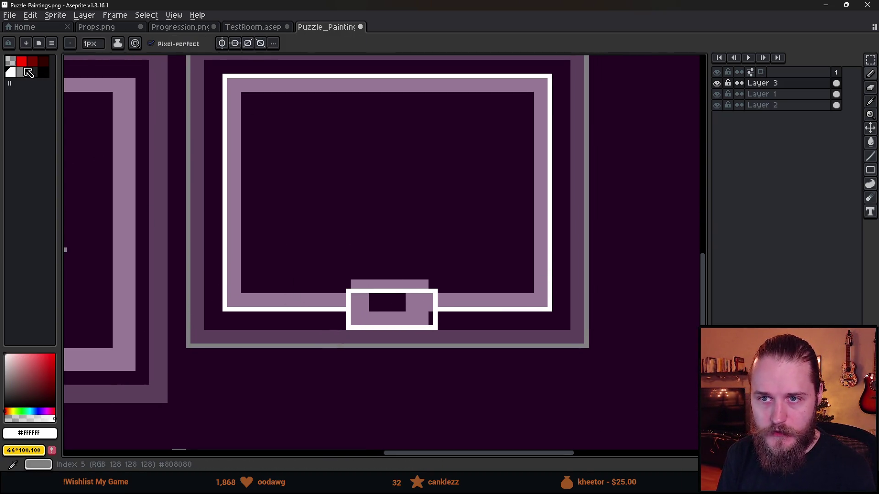
{"action": "left_click", "coordinate": [21, 63]}
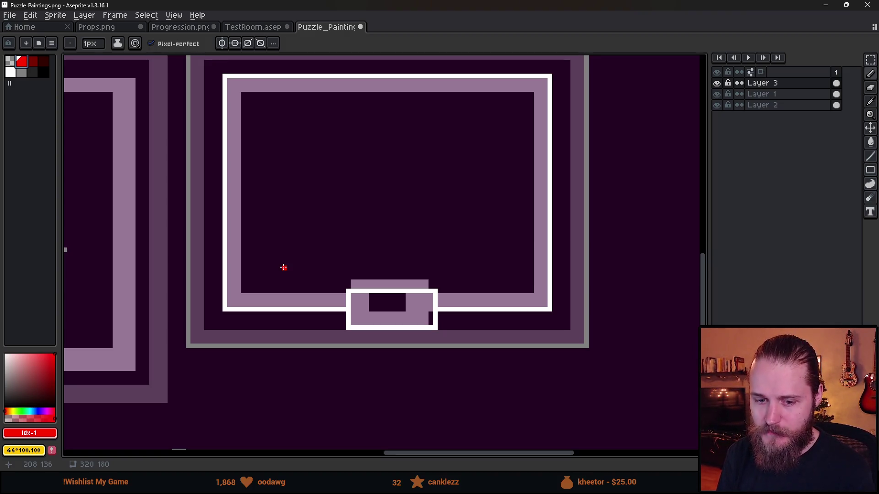
{"action": "key", "text": "plus"}
{"action": "key", "text": "plus"}
{"action": "key", "text": "plus"}
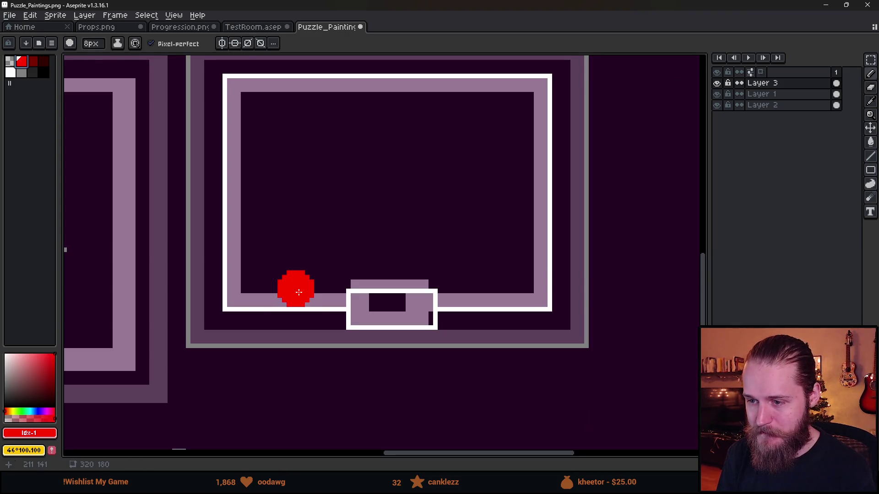
{"action": "key", "text": "plus"}
{"action": "key", "text": "plus"}
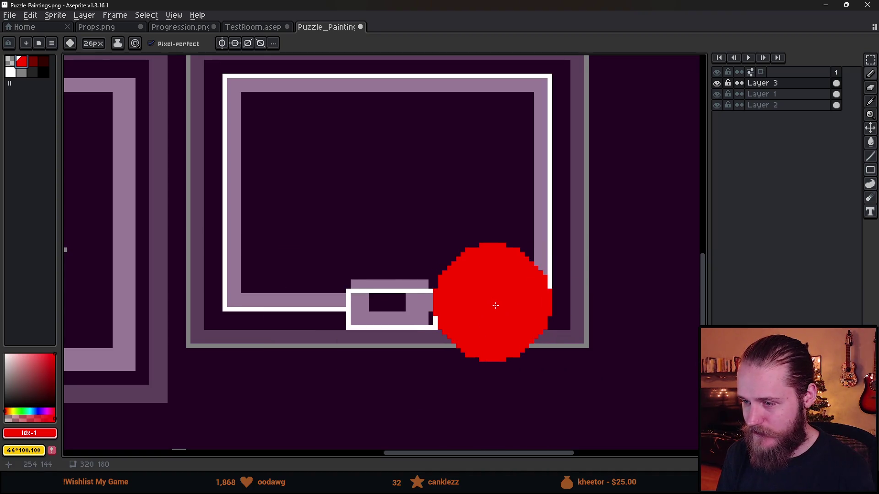
Shift the white-outlined hanger tab one pixel left and clear the selection
{"action": "key", "text": "m"}
{"action": "mouse_move", "coordinate": [316, 277]}
{"action": "left_mouse_down"}
{"action": "mouse_move", "coordinate": [481, 337]}
{"action": "mouse_move", "coordinate": [444, 319]}
{"action": "left_mouse_up"}
{"action": "mouse_move", "coordinate": [458, 286]}
{"action": "left_mouse_down"}
{"action": "mouse_move", "coordinate": [481, 320]}
{"action": "mouse_move", "coordinate": [499, 323]}
{"action": "left_mouse_up"}
{"action": "left_click", "coordinate": [531, 336]}
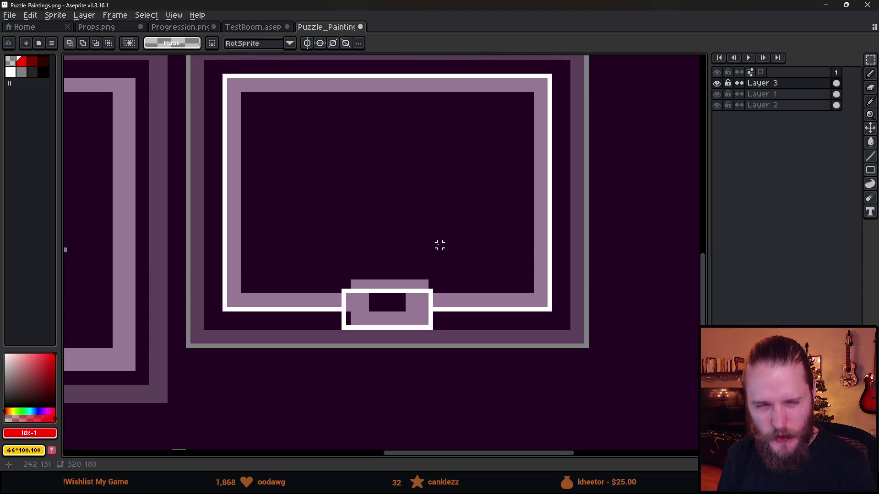
{"action": "scroll", "coordinate": [439, 246], "scroll_direction": "down", "scroll_amount": 2}
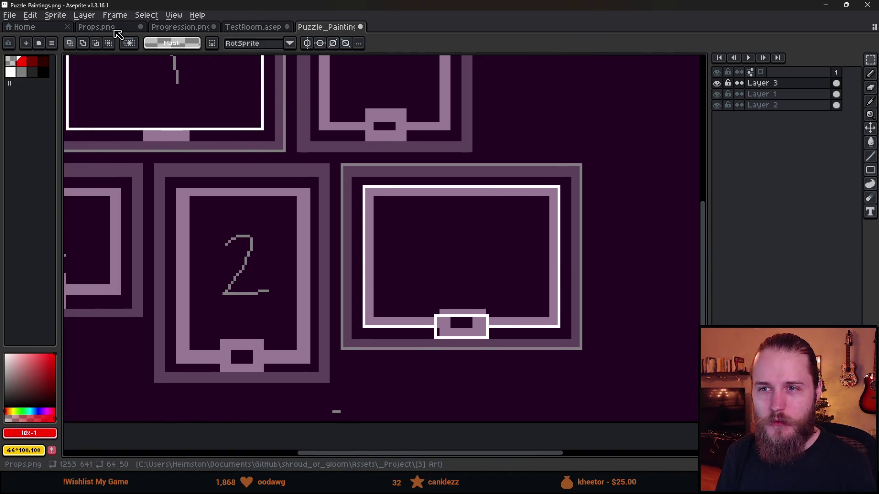
In Props.png, nudge the left two frames of the cluster down one pixel
{"action": "left_click", "coordinate": [117, 28]}
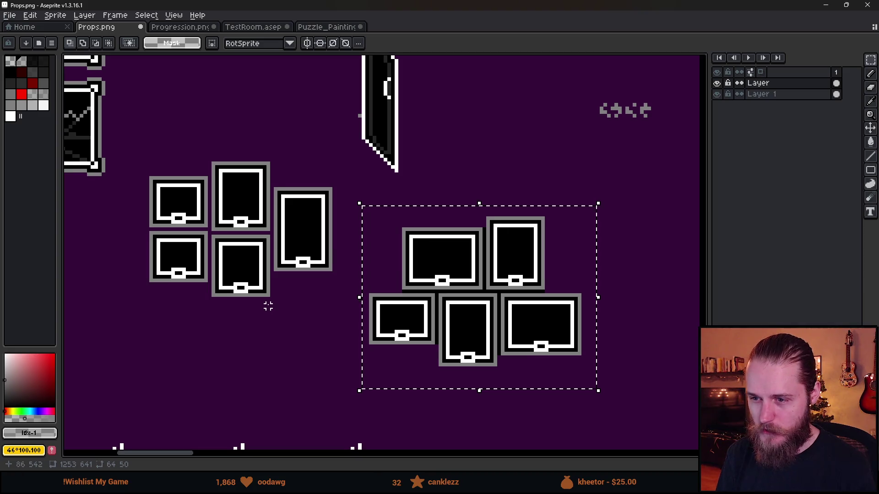
{"action": "key", "text": "ctrl+d"}
{"action": "mouse_move", "coordinate": [206, 146]}
{"action": "left_mouse_down"}
{"action": "mouse_move", "coordinate": [239, 290]}
{"action": "mouse_move", "coordinate": [272, 332]}
{"action": "left_mouse_up"}
{"action": "key", "text": "ctrl+d"}
{"action": "left_click_drag", "start_coordinate": [273, 180], "coordinate": [339, 309]}
{"action": "key", "text": "ctrl+d"}
{"action": "left_click_drag", "start_coordinate": [146, 222], "coordinate": [294, 345]}
{"action": "key", "text": "ctrl+d"}
{"action": "mouse_move", "coordinate": [129, 149]}
{"action": "left_mouse_down"}
{"action": "mouse_move", "coordinate": [202, 314]}
{"action": "mouse_move", "coordinate": [214, 321]}
{"action": "left_mouse_up"}
{"action": "key", "text": "Down"}
{"action": "key", "text": "ctrl+d"}
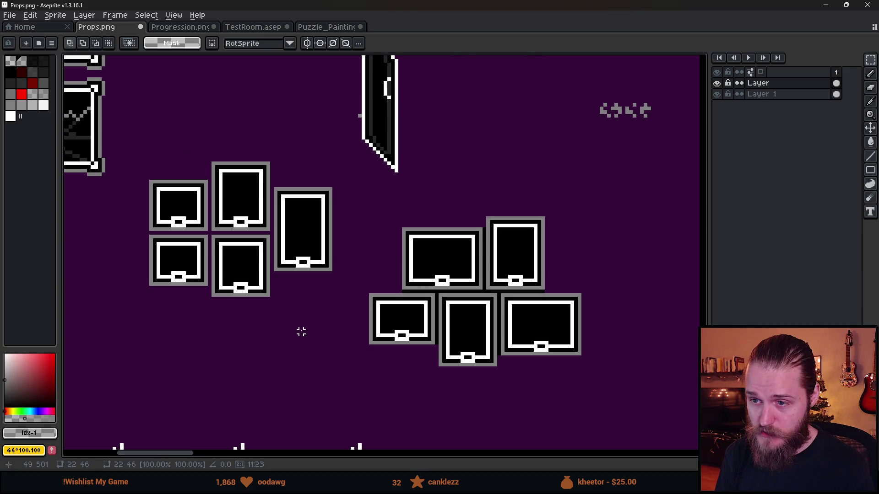
Review both frame groups in Props, then switch over to the Firefox browser
{"action": "left_click_drag", "start_coordinate": [136, 127], "coordinate": [346, 337]}
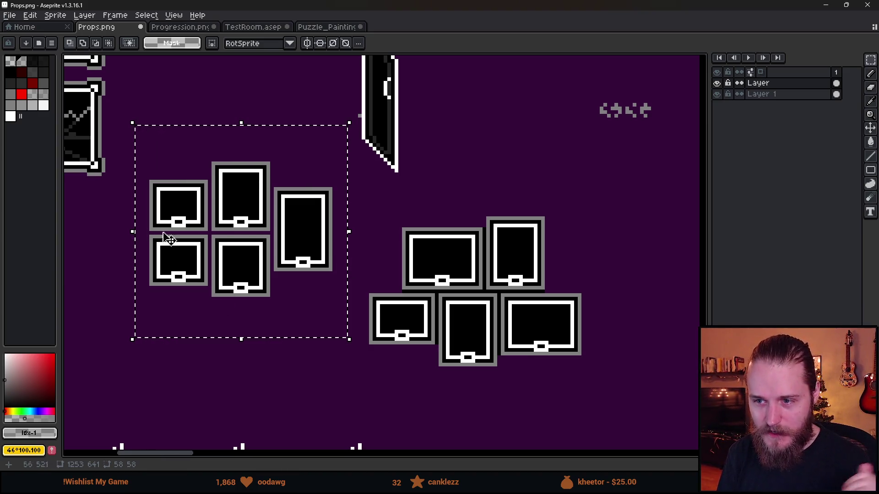
{"action": "key", "text": "ctrl+d"}
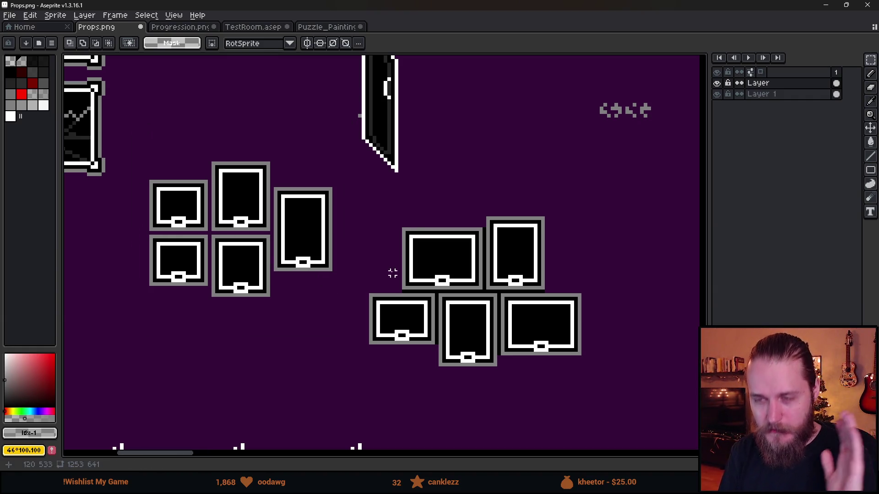
{"action": "left_click_drag", "start_coordinate": [481, 311], "coordinate": [361, 286]}
{"action": "mouse_move", "coordinate": [231, 167]}
{"action": "left_mouse_down"}
{"action": "mouse_move", "coordinate": [371, 306]}
{"action": "mouse_move", "coordinate": [511, 355]}
{"action": "left_mouse_up"}
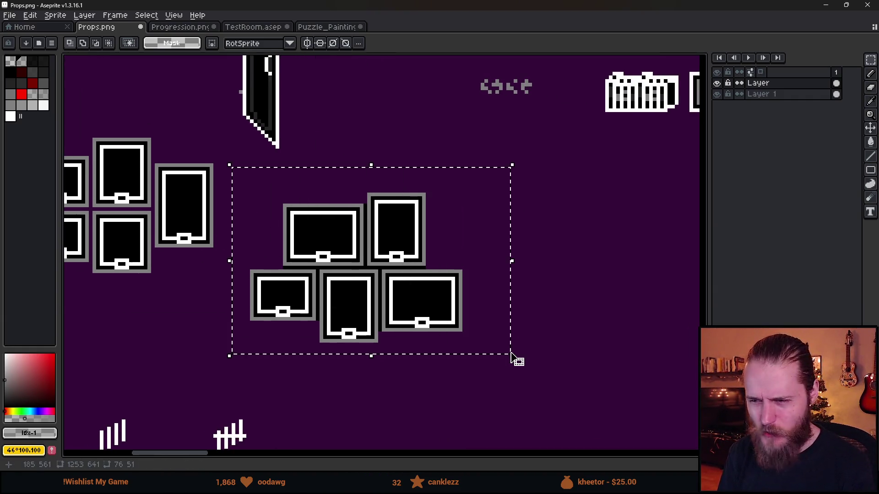
{"action": "key", "text": "ctrl+d"}
{"action": "left_click_drag", "start_coordinate": [331, 269], "coordinate": [397, 274]}
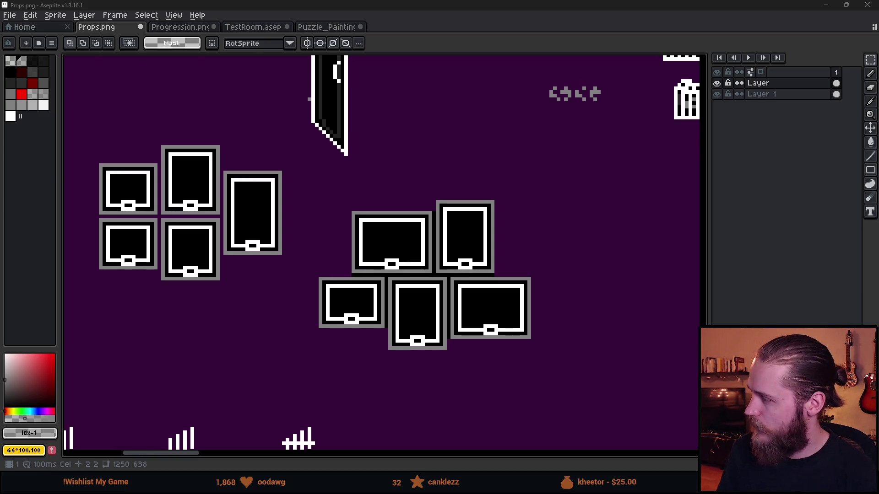
{"action": "key", "text": "alt+Tab"}
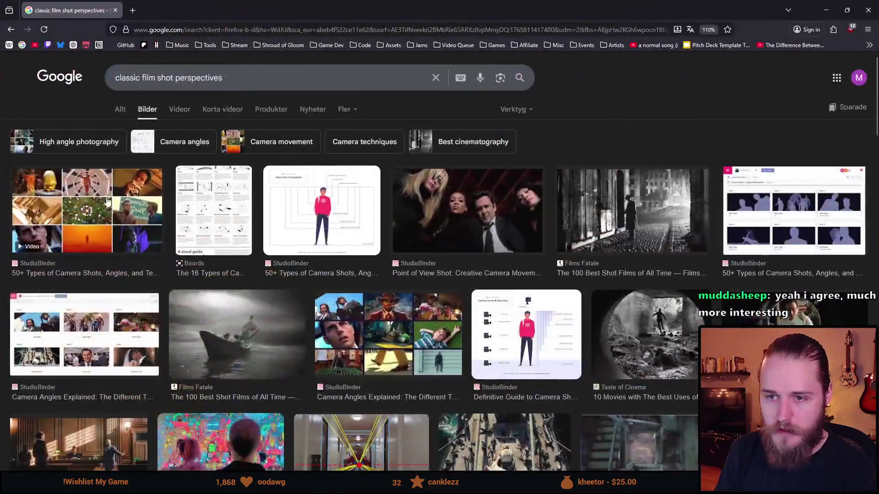
Preview the first image result, the camera-angle silhouettes image and the film-still angles collage
{"action": "left_click", "coordinate": [174, 228]}
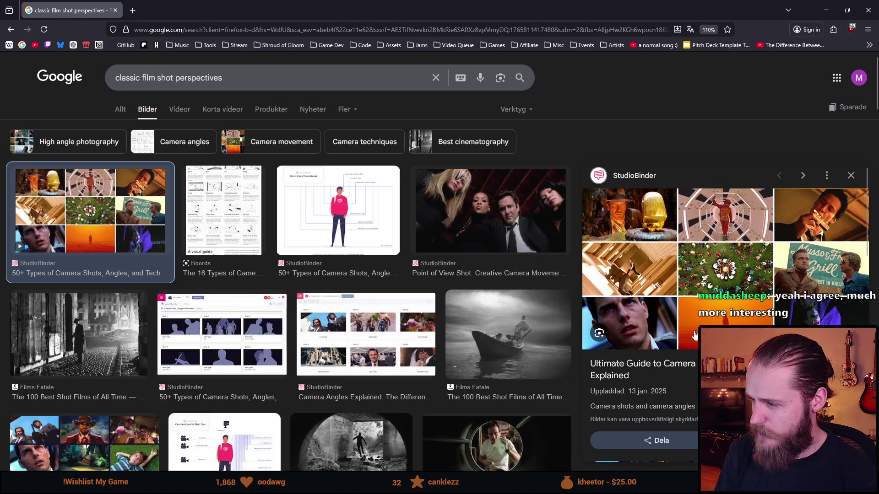
{"action": "scroll", "coordinate": [684, 337], "scroll_direction": "down", "scroll_amount": 3}
{"action": "scroll", "coordinate": [712, 263], "scroll_direction": "down", "scroll_amount": 1}
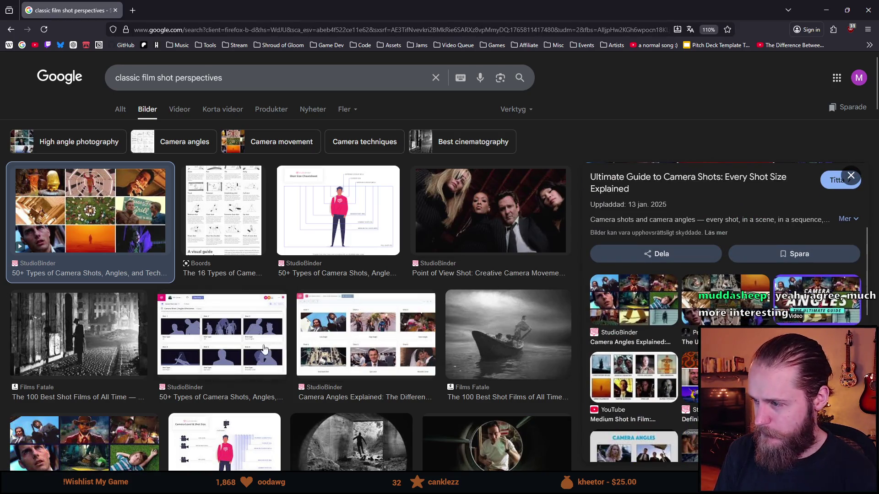
{"action": "left_click", "coordinate": [231, 324]}
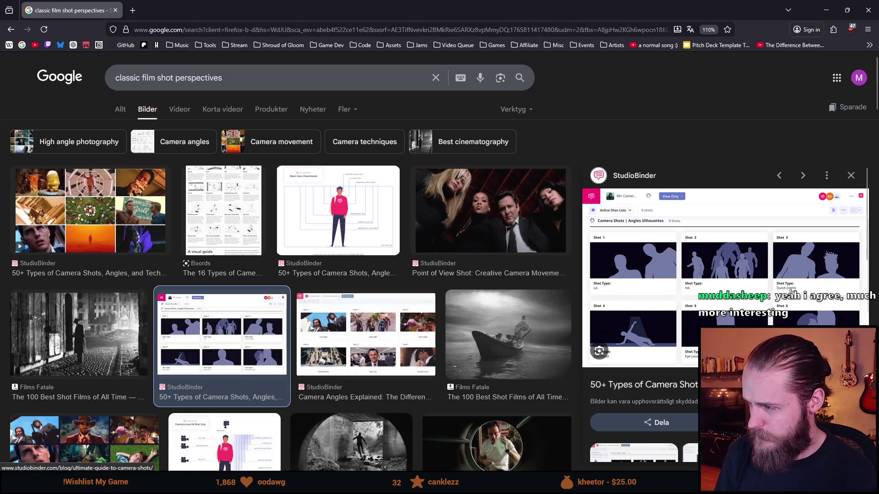
{"action": "scroll", "coordinate": [430, 348], "scroll_direction": "down", "scroll_amount": 3}
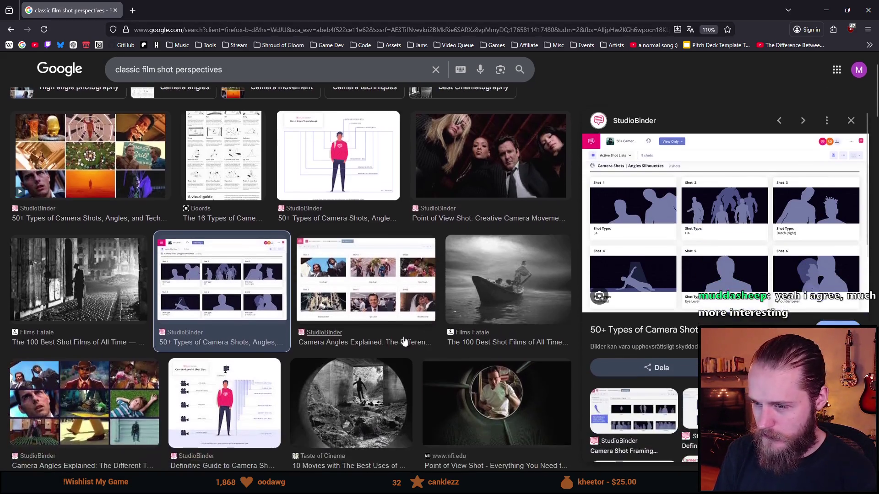
{"action": "scroll", "coordinate": [236, 307], "scroll_direction": "down", "scroll_amount": 1}
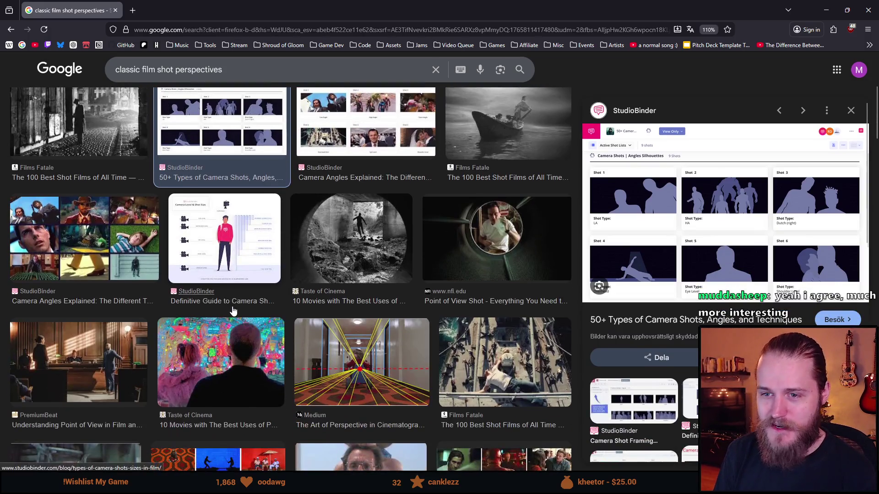
{"action": "left_click", "coordinate": [138, 253]}
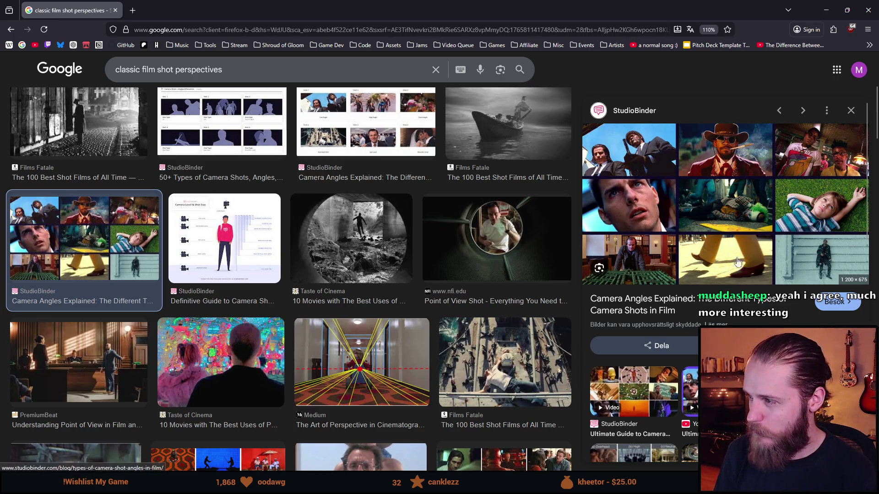
{"action": "scroll", "coordinate": [685, 321], "scroll_direction": "down", "scroll_amount": 1}
{"action": "scroll", "coordinate": [300, 327], "scroll_direction": "down", "scroll_amount": 2}
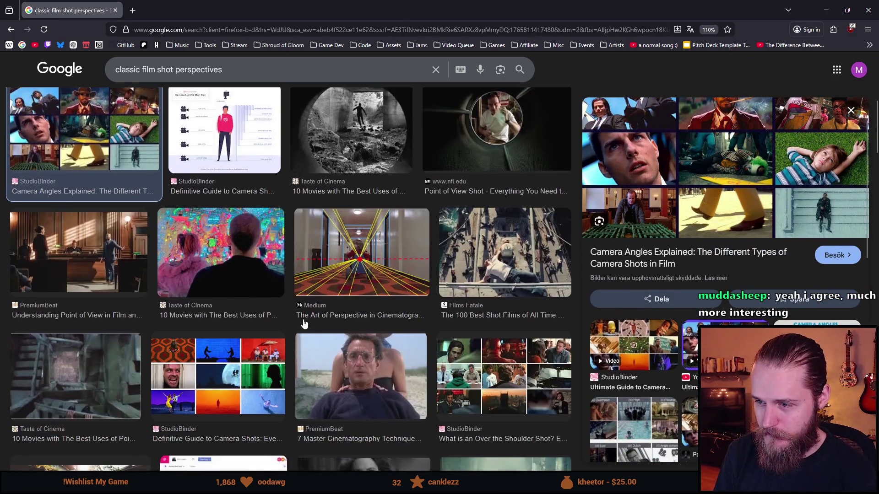
Preview the Medium one-point perspective image and scroll further down the results
{"action": "left_click", "coordinate": [356, 262]}
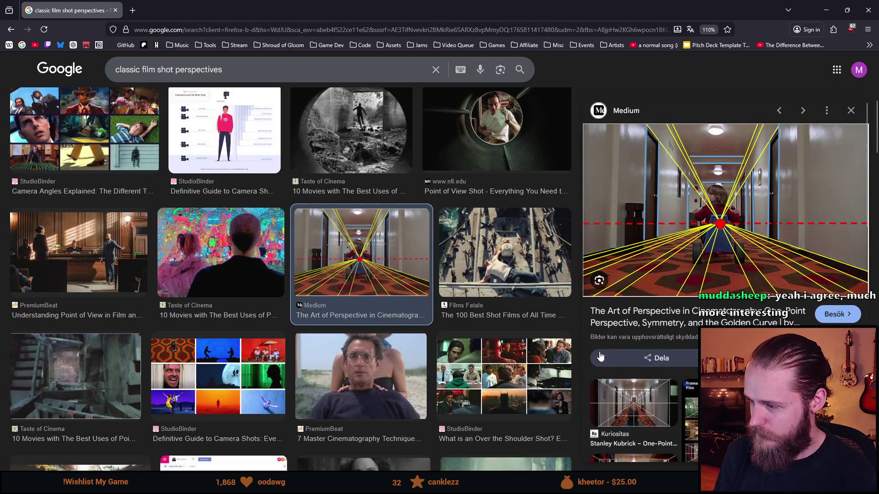
{"action": "scroll", "coordinate": [654, 345], "scroll_direction": "down", "scroll_amount": 3}
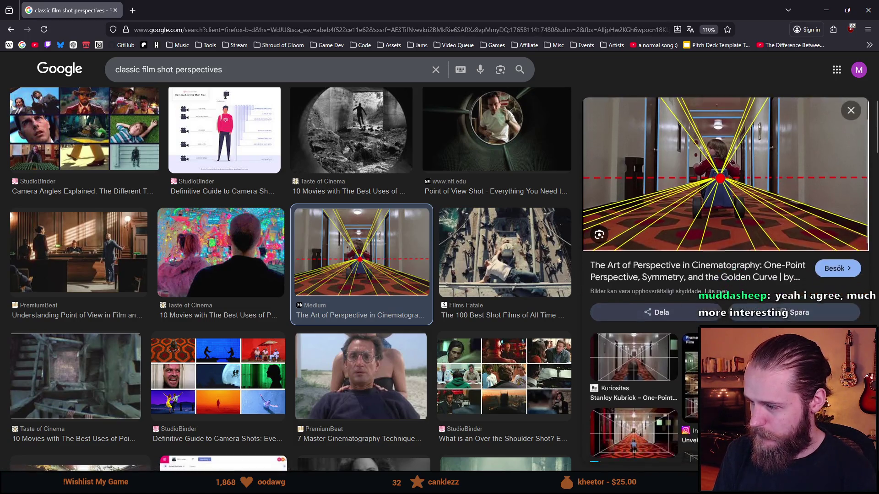
{"action": "scroll", "coordinate": [641, 348], "scroll_direction": "down", "scroll_amount": 1}
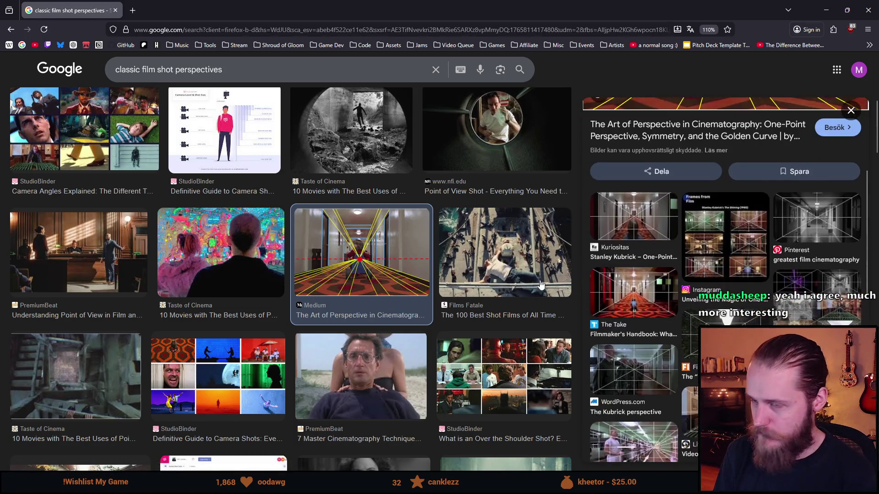
{"action": "scroll", "coordinate": [200, 298], "scroll_direction": "down", "scroll_amount": 5}
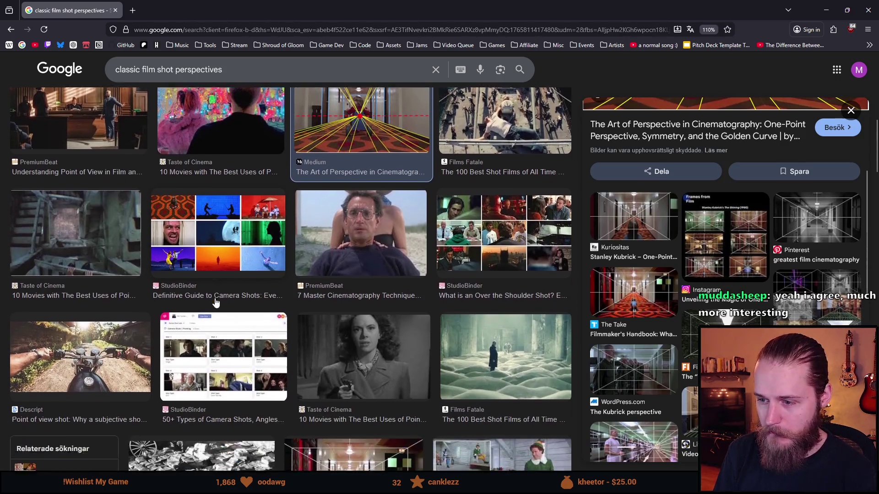
{"action": "scroll", "coordinate": [217, 305], "scroll_direction": "down", "scroll_amount": 6}
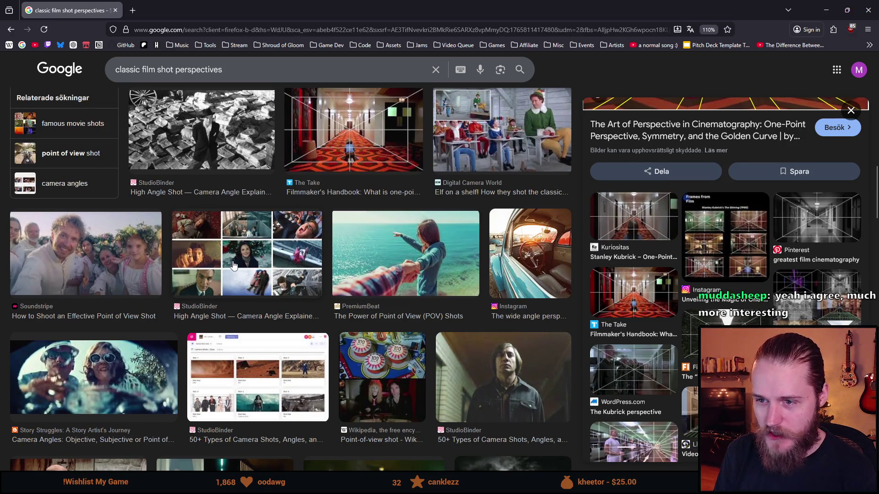
Preview the StudioBinder high angle shot collage, scroll through it, then return to Props.png
{"action": "left_click", "coordinate": [232, 266]}
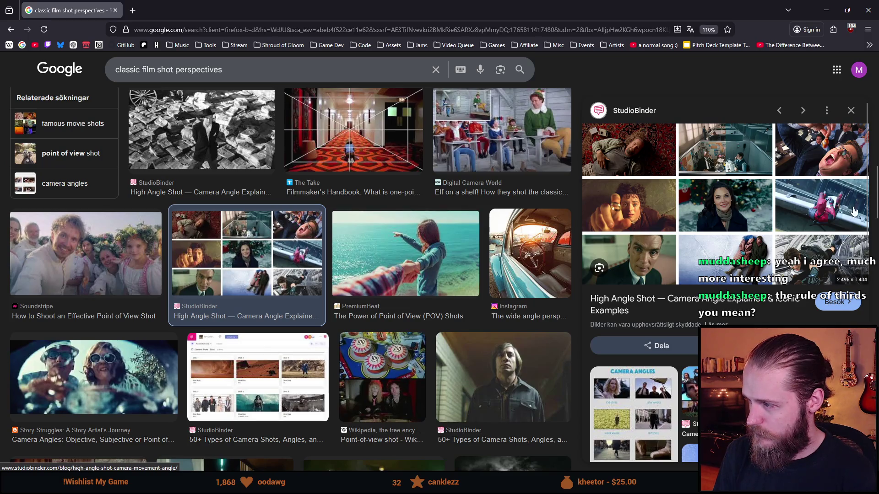
{"action": "scroll", "coordinate": [379, 356], "scroll_direction": "down", "scroll_amount": 5}
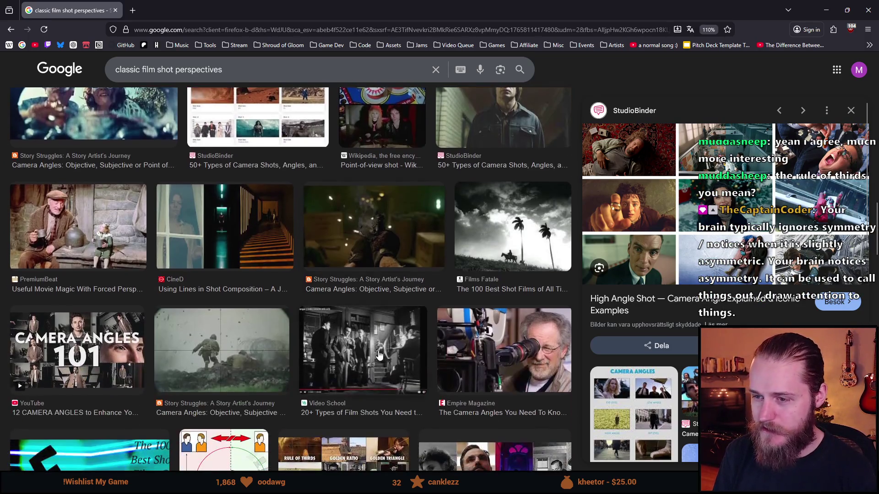
{"action": "scroll", "coordinate": [343, 345], "scroll_direction": "down", "scroll_amount": 3}
{"action": "scroll", "coordinate": [340, 348], "scroll_direction": "up", "scroll_amount": 1}
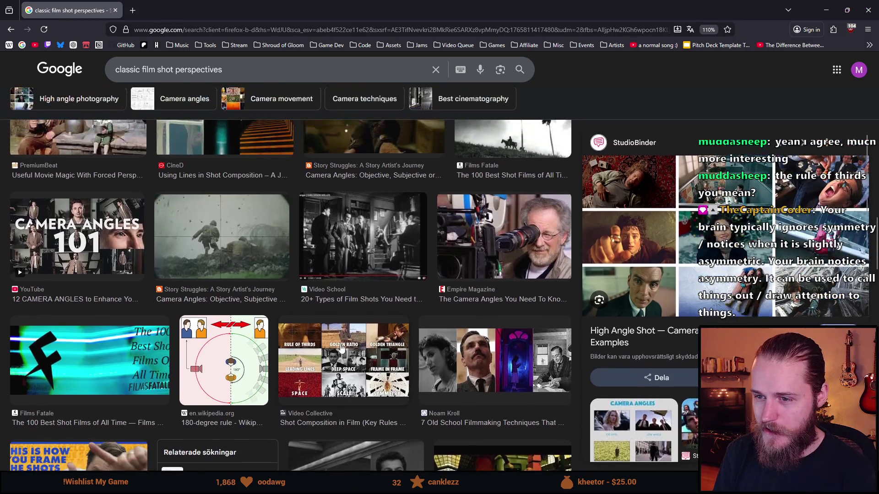
{"action": "scroll", "coordinate": [340, 348], "scroll_direction": "down", "scroll_amount": 4}
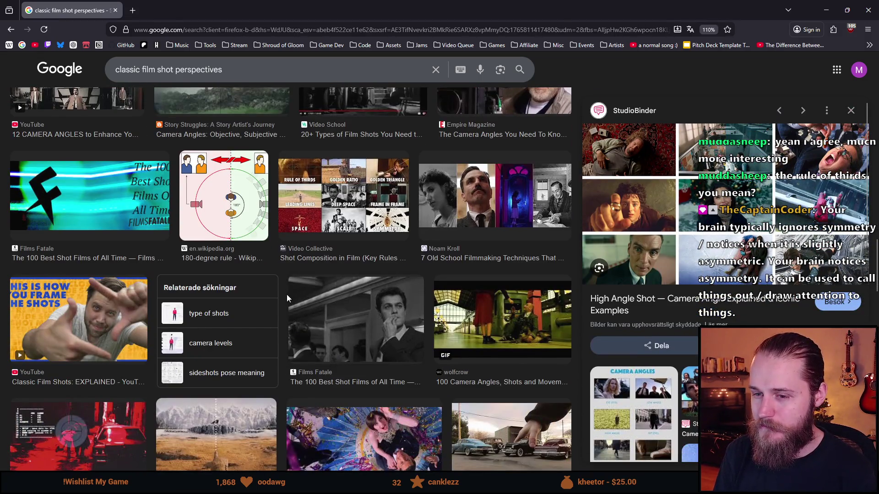
{"action": "scroll", "coordinate": [286, 297], "scroll_direction": "down", "scroll_amount": 4}
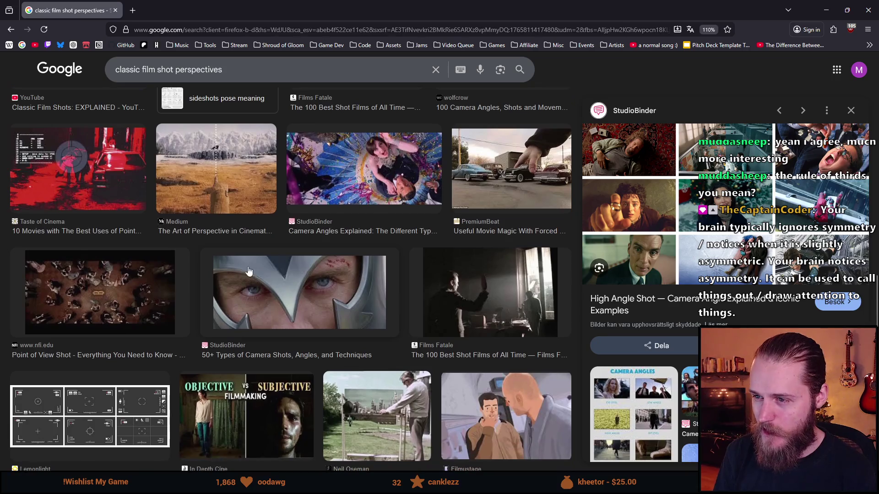
{"action": "scroll", "coordinate": [273, 357], "scroll_direction": "down", "scroll_amount": 2}
{"action": "scroll", "coordinate": [241, 357], "scroll_direction": "down", "scroll_amount": 3}
{"action": "scroll", "coordinate": [241, 356], "scroll_direction": "down", "scroll_amount": 4}
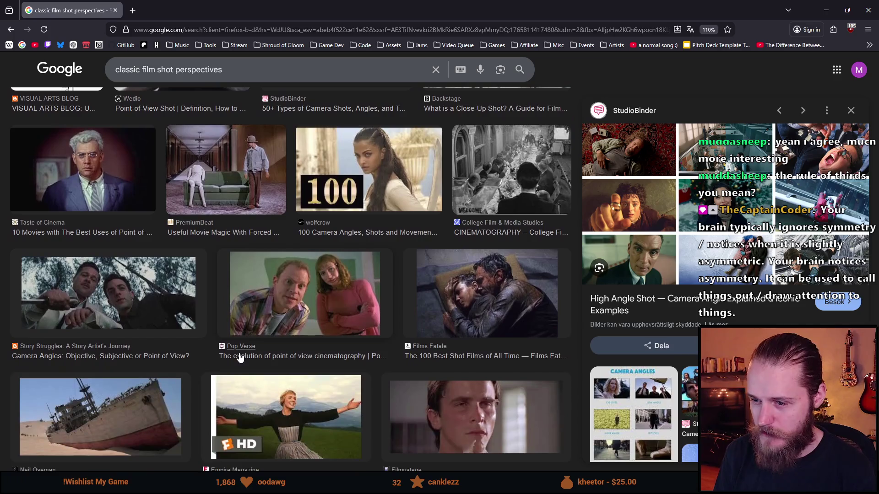
{"action": "scroll", "coordinate": [287, 330], "scroll_direction": "down", "scroll_amount": 3}
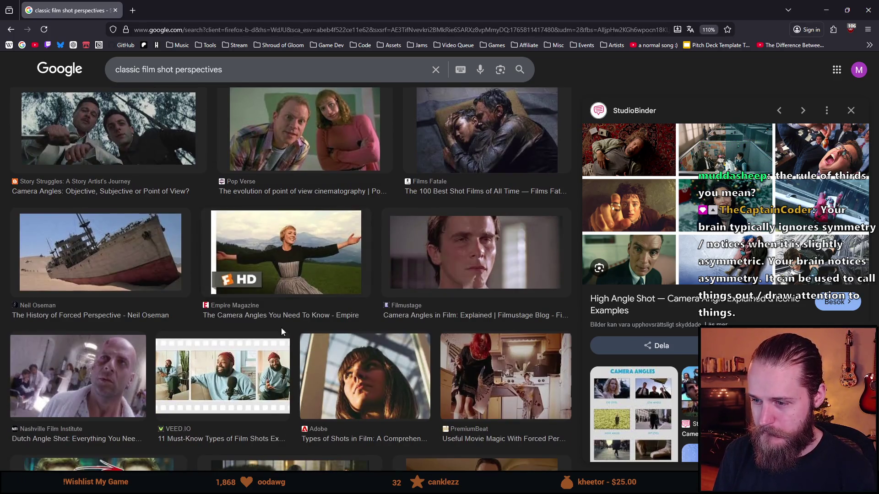
{"action": "key", "text": "alt+Tab"}
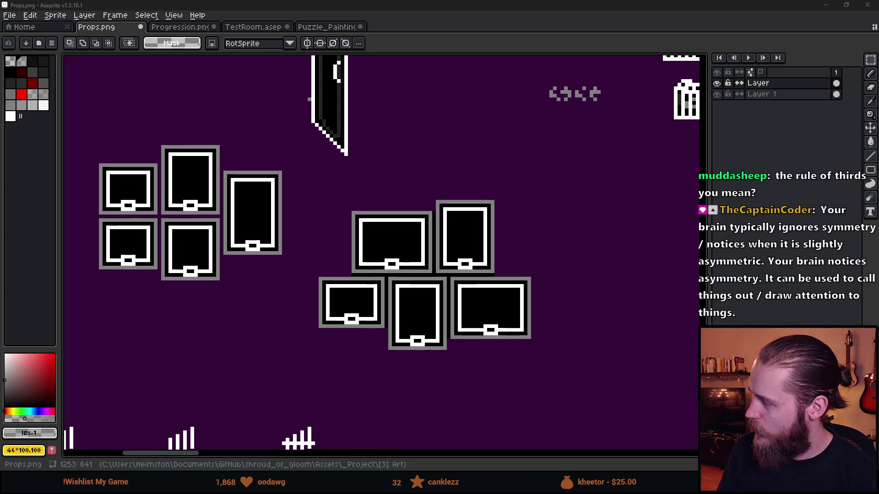
Return to the rule of thirds results and highlight 'photography' and 'equal parts' in the overview
{"action": "key", "text": "alt+Tab"}
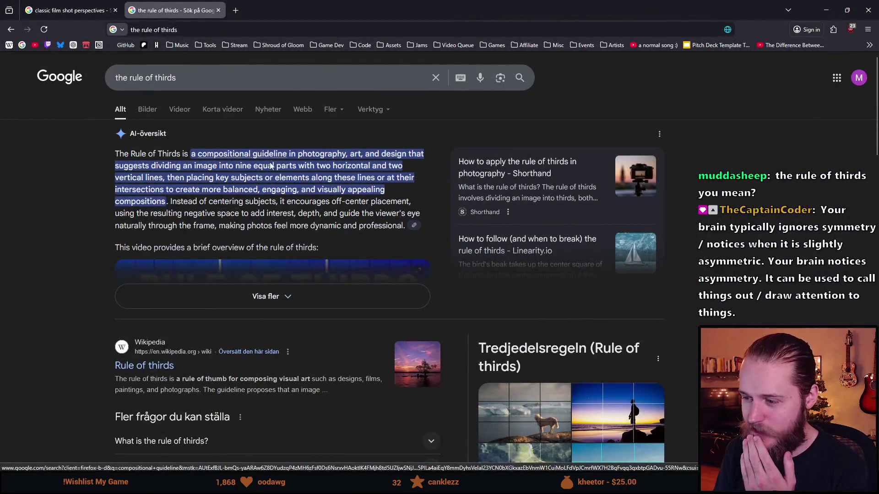
{"action": "scroll", "coordinate": [277, 256], "scroll_direction": "down", "scroll_amount": 1}
{"action": "scroll", "coordinate": [277, 257], "scroll_direction": "up", "scroll_amount": 1}
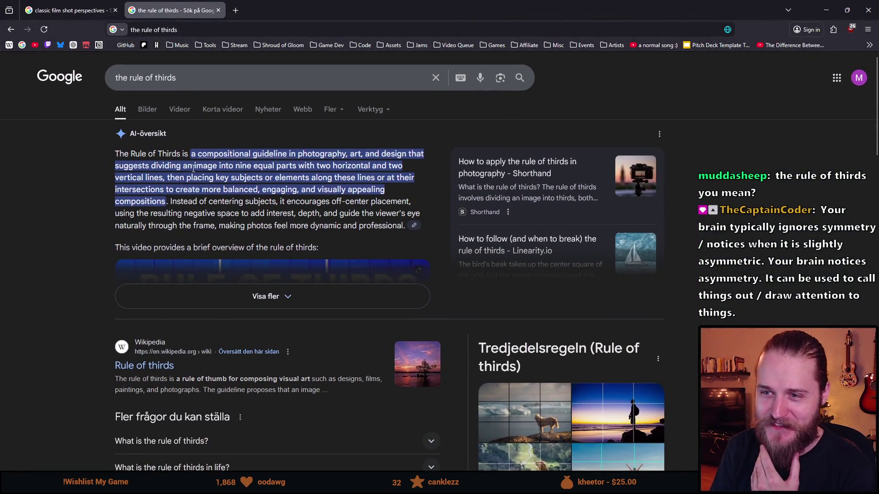
{"action": "double_click", "coordinate": [331, 152]}
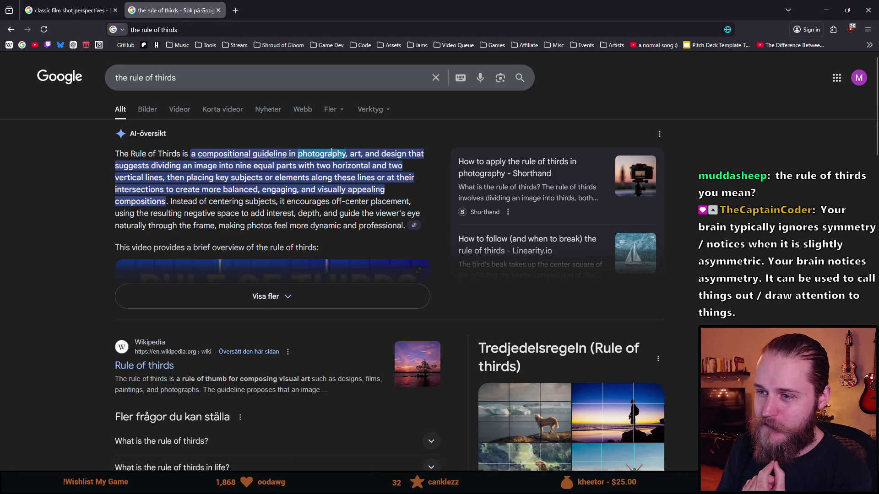
{"action": "mouse_move", "coordinate": [253, 166]}
{"action": "left_mouse_down"}
{"action": "mouse_move", "coordinate": [183, 166]}
{"action": "mouse_move", "coordinate": [201, 166]}
{"action": "mouse_move", "coordinate": [216, 183]}
{"action": "mouse_move", "coordinate": [297, 167]}
{"action": "mouse_move", "coordinate": [390, 166]}
{"action": "left_mouse_up"}
{"action": "left_click", "coordinate": [329, 165]}
Highlight 'vertical lines' in the overview, then show image results for the rule of thirds
{"action": "left_click_drag", "start_coordinate": [114, 177], "coordinate": [160, 177]}
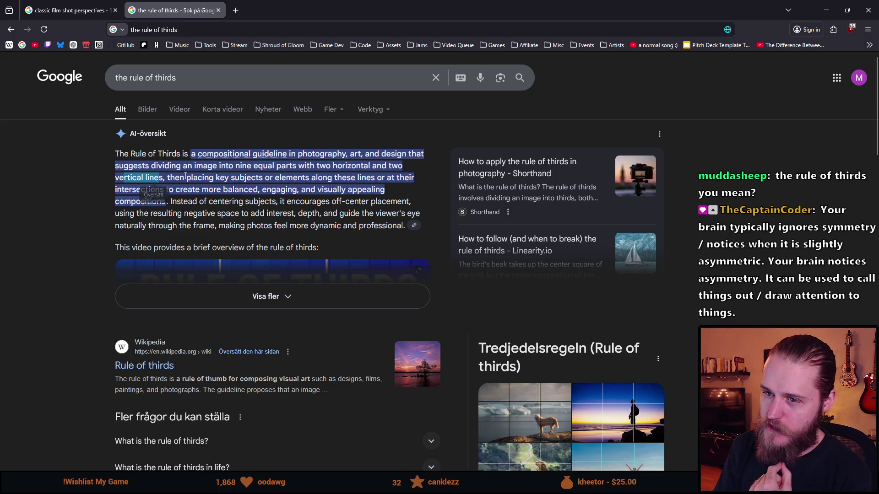
{"action": "left_click", "coordinate": [247, 189]}
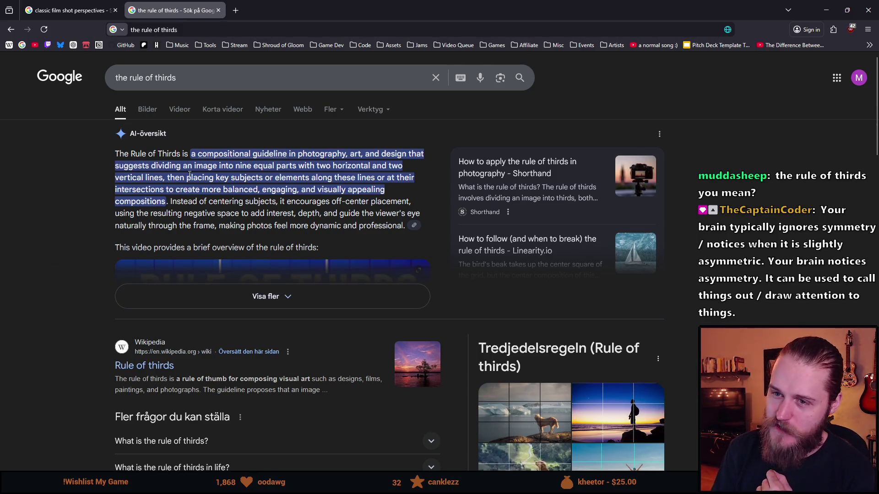
{"action": "left_click", "coordinate": [154, 113]}
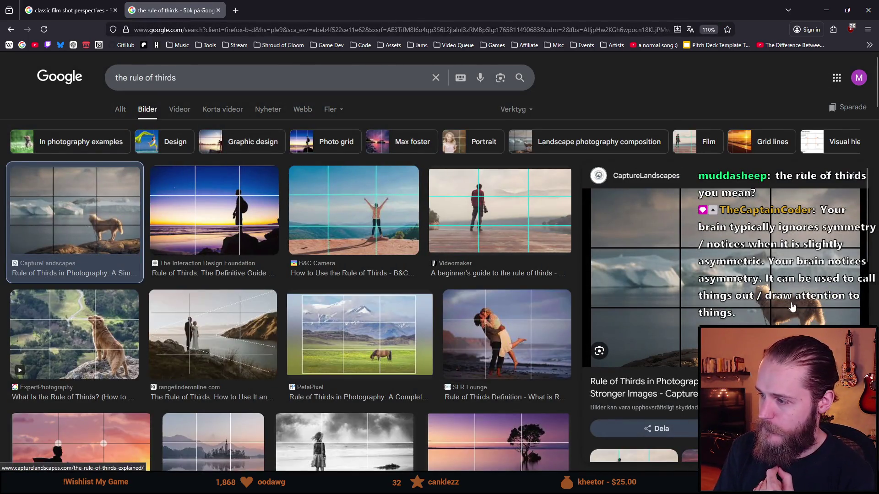
Open the husky rule-of-thirds example in a new tab, view it, then close it
{"action": "right_click", "coordinate": [706, 252]}
{"action": "left_click", "coordinate": [744, 126]}
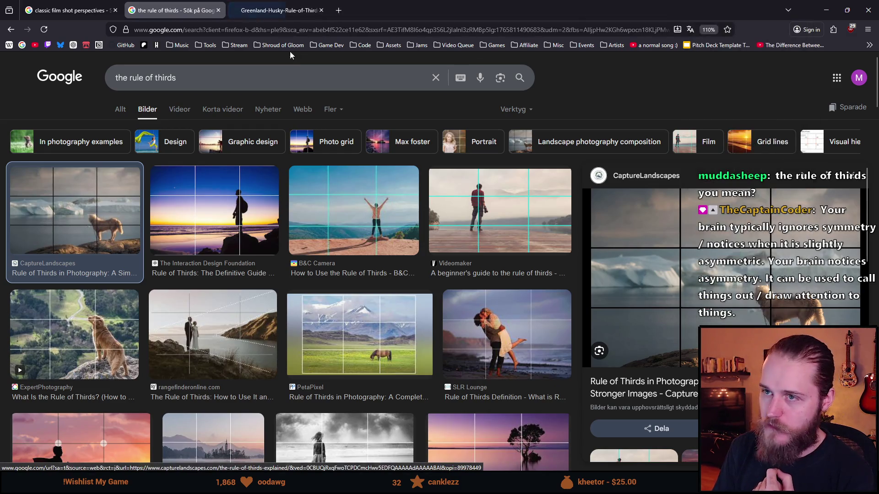
{"action": "left_click", "coordinate": [294, 11]}
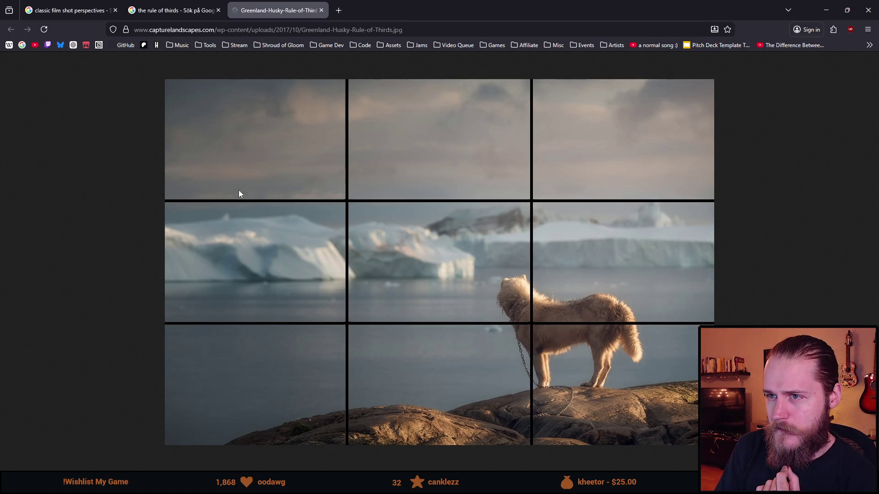
{"action": "left_click", "coordinate": [321, 11]}
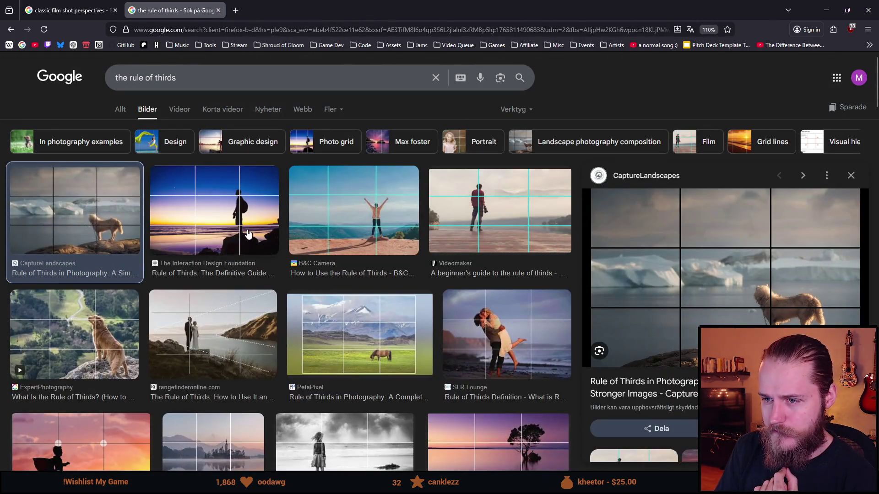
Preview the Interaction Design Foundation, SLR Lounge, PetaPixel horse and ExpertPhotography dog examples
{"action": "left_click", "coordinate": [247, 234]}
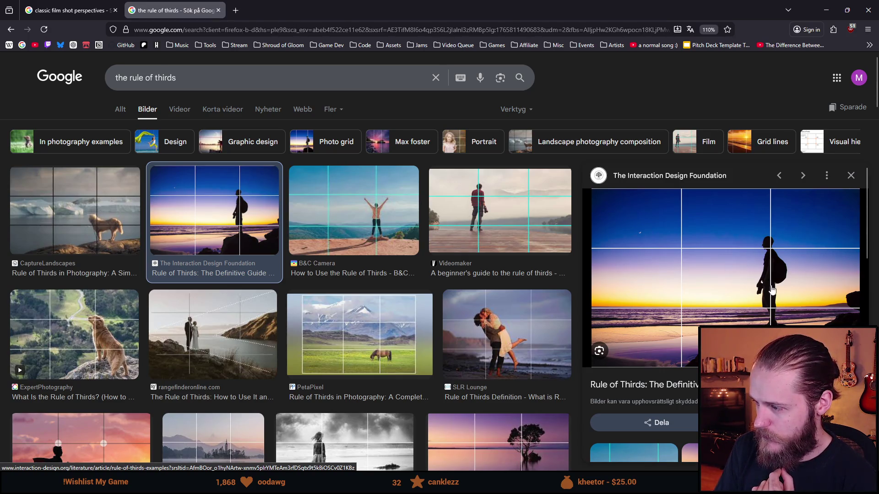
{"action": "left_click", "coordinate": [507, 340]}
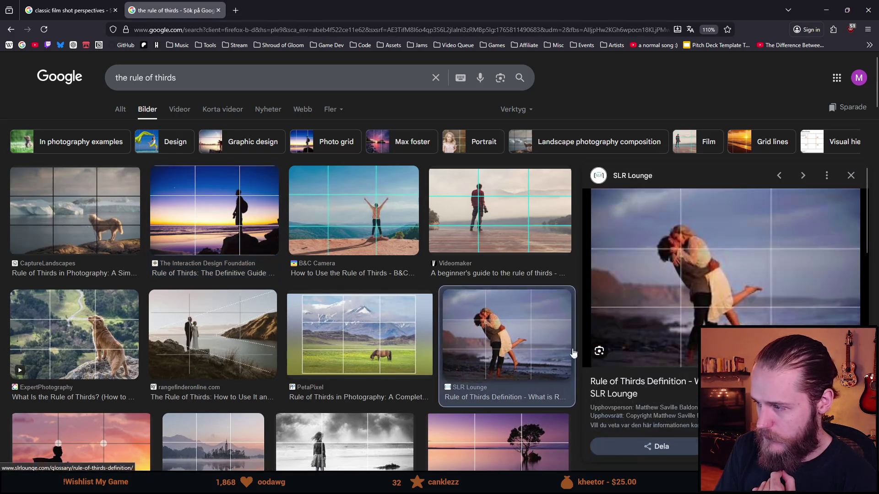
{"action": "left_click", "coordinate": [372, 336]}
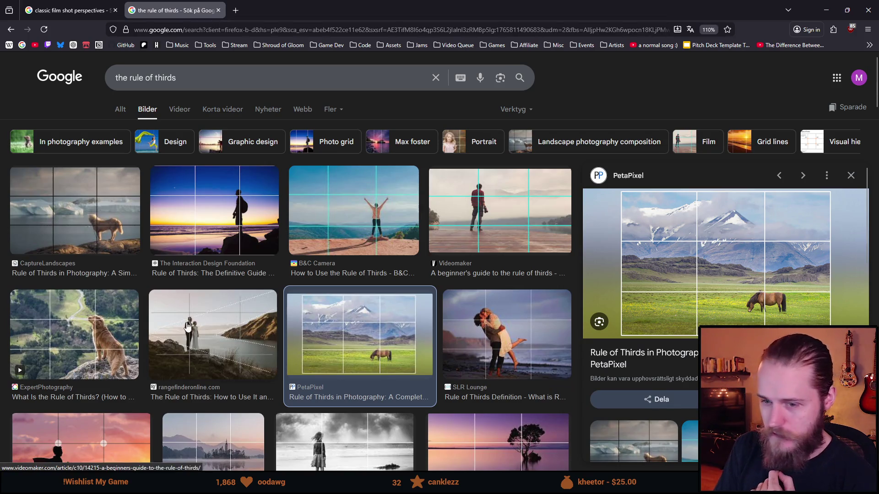
{"action": "left_click", "coordinate": [118, 354]}
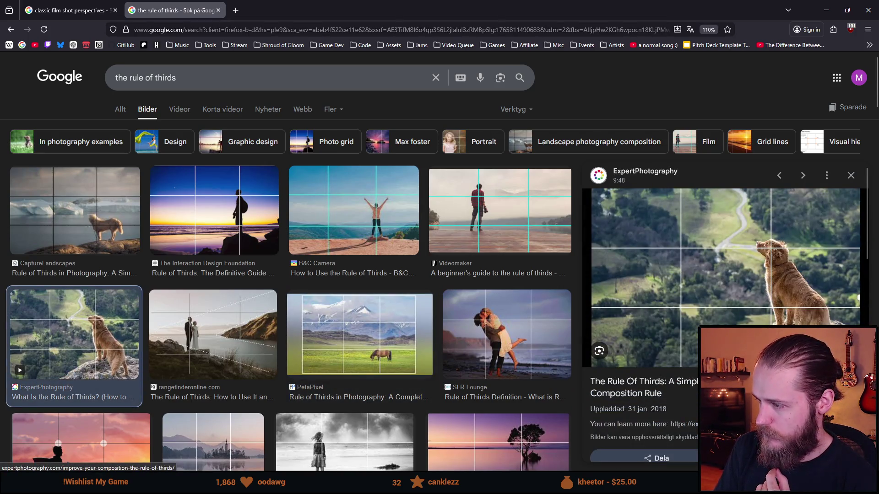
Scroll down the results and preview the Lens Lounge tunnel photo
{"action": "scroll", "coordinate": [206, 323], "scroll_direction": "down", "scroll_amount": 3}
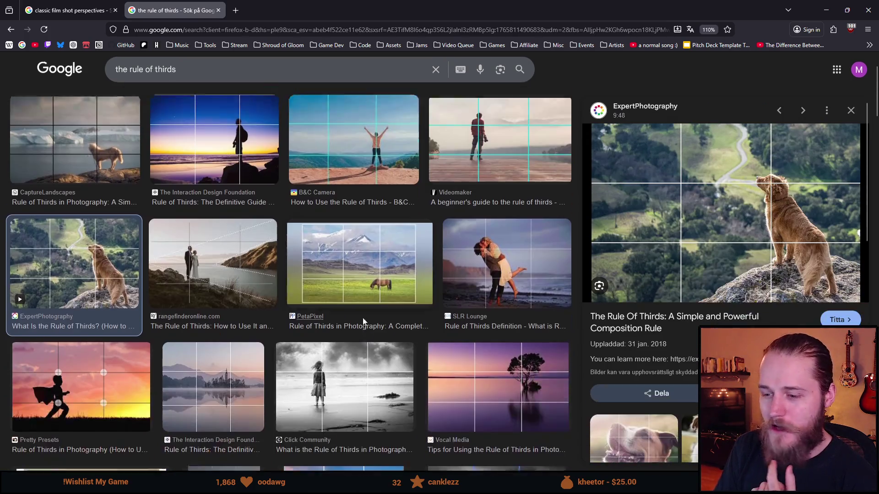
{"action": "scroll", "coordinate": [206, 323], "scroll_direction": "down", "scroll_amount": 3}
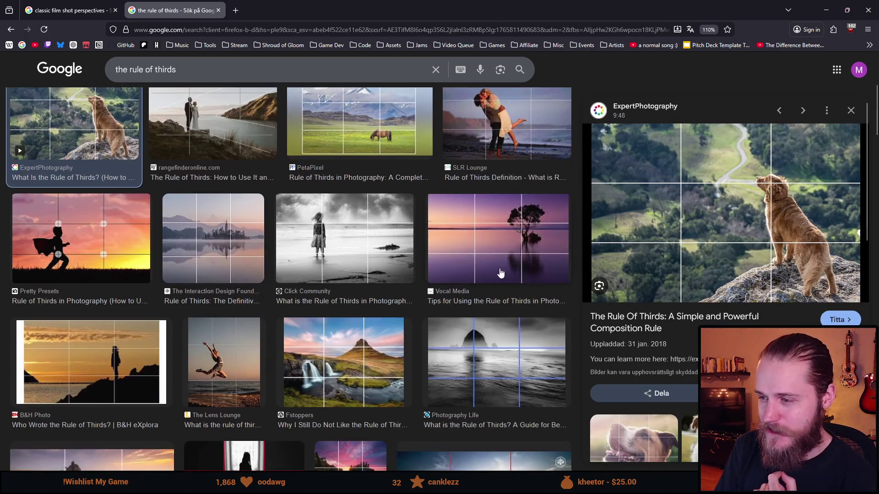
{"action": "scroll", "coordinate": [215, 342], "scroll_direction": "down", "scroll_amount": 3}
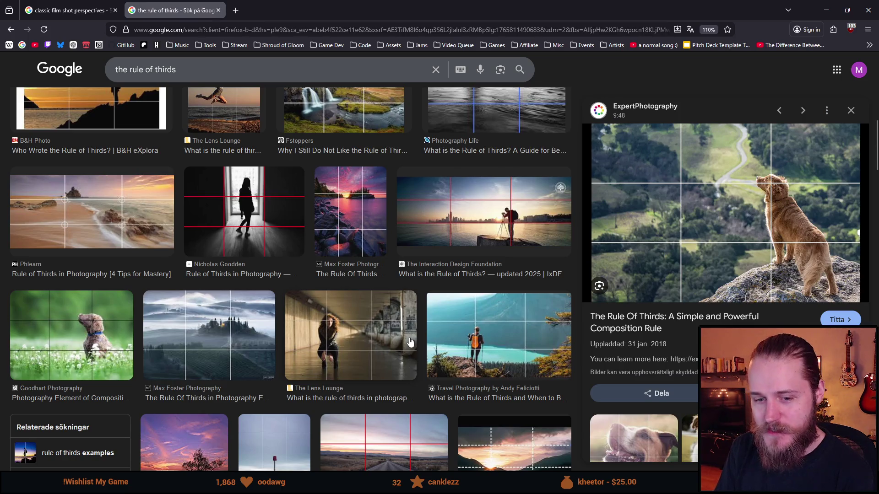
{"action": "scroll", "coordinate": [414, 345], "scroll_direction": "down", "scroll_amount": 2}
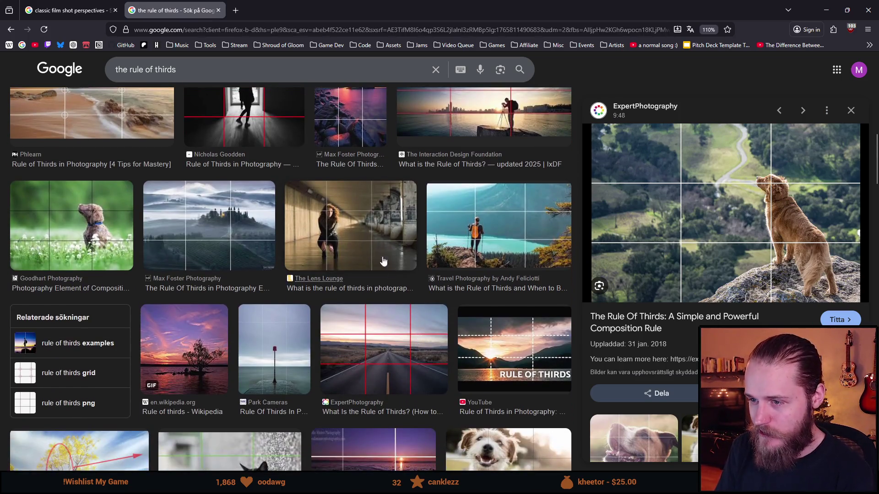
{"action": "left_click", "coordinate": [363, 238]}
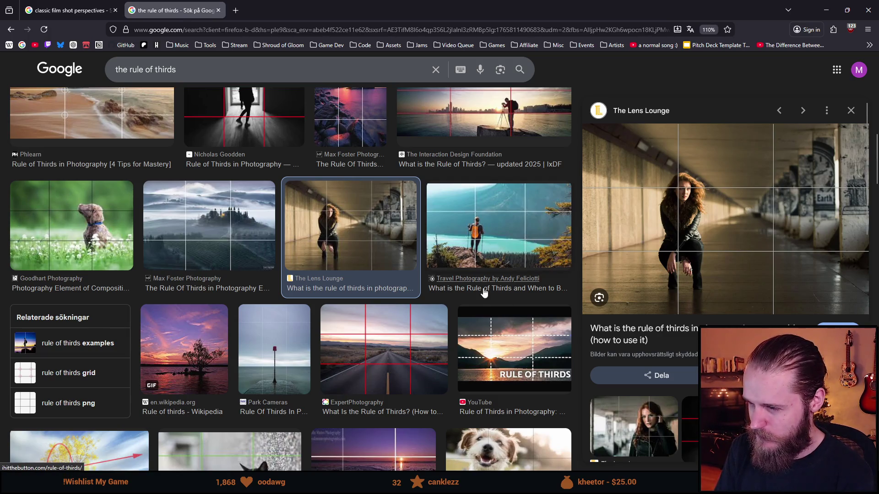
Scroll further down through the rule of thirds image results
{"action": "scroll", "coordinate": [484, 292], "scroll_direction": "down", "scroll_amount": 4}
{"action": "scroll", "coordinate": [484, 292], "scroll_direction": "down", "scroll_amount": 4}
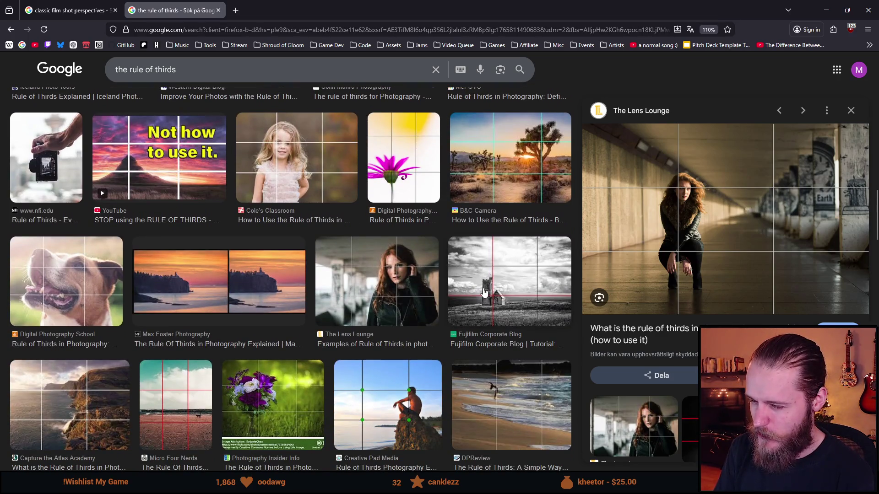
{"action": "scroll", "coordinate": [485, 292], "scroll_direction": "down", "scroll_amount": 5}
{"action": "scroll", "coordinate": [483, 294], "scroll_direction": "down", "scroll_amount": 5}
{"action": "scroll", "coordinate": [482, 294], "scroll_direction": "down", "scroll_amount": 2}
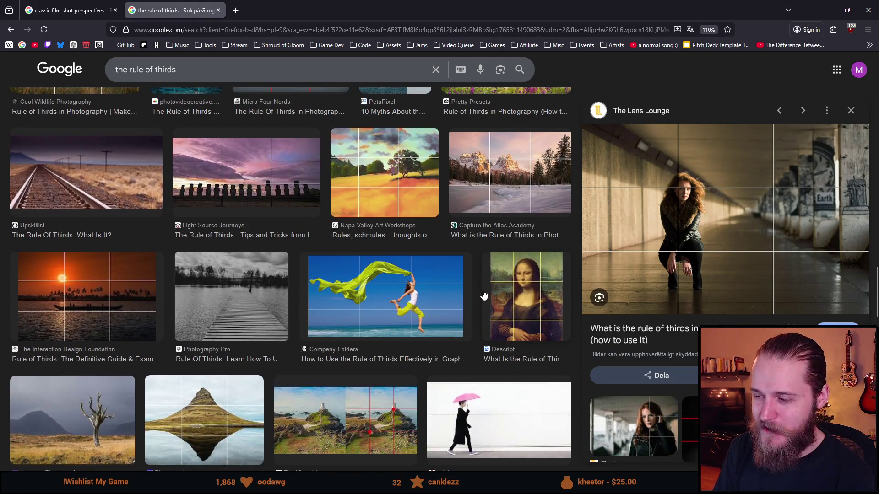
{"action": "scroll", "coordinate": [483, 295], "scroll_direction": "down", "scroll_amount": 1}
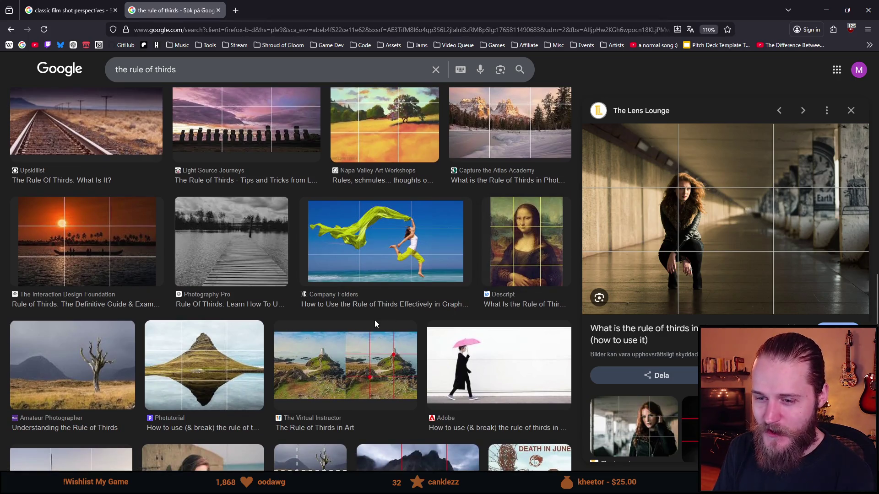
{"action": "scroll", "coordinate": [374, 322], "scroll_direction": "down", "scroll_amount": 3}
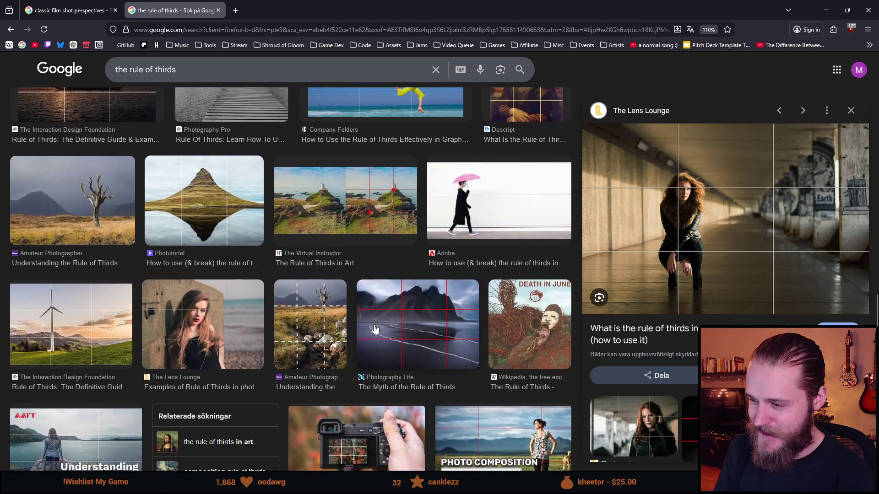
{"action": "scroll", "coordinate": [375, 328], "scroll_direction": "down", "scroll_amount": 4}
{"action": "scroll", "coordinate": [374, 334], "scroll_direction": "down", "scroll_amount": 2}
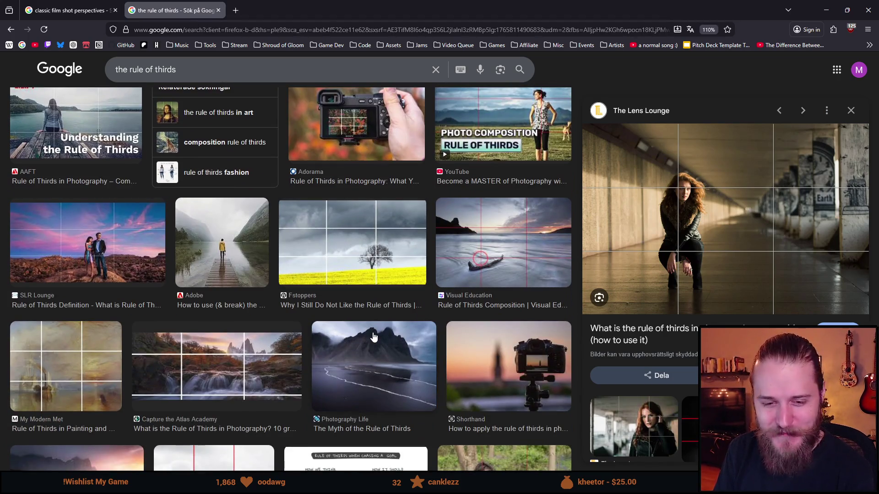
{"action": "scroll", "coordinate": [374, 337], "scroll_direction": "down", "scroll_amount": 1}
{"action": "scroll", "coordinate": [375, 337], "scroll_direction": "down", "scroll_amount": 2}
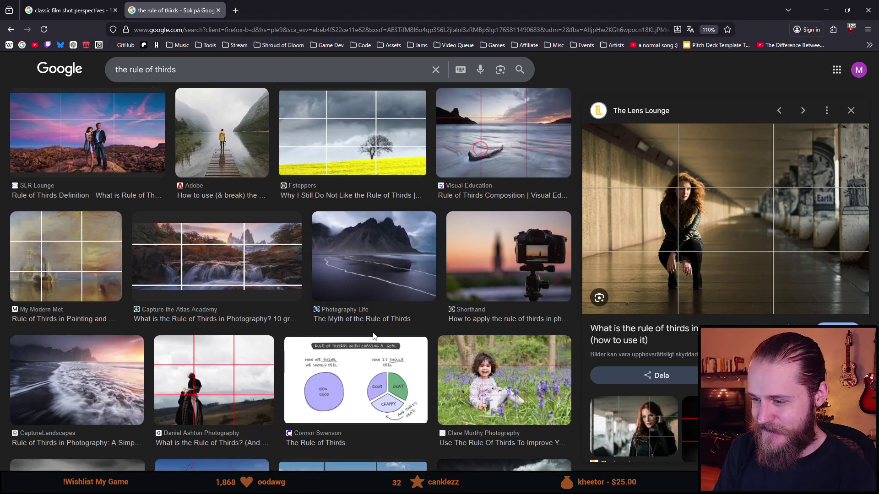
{"action": "scroll", "coordinate": [373, 337], "scroll_direction": "up", "scroll_amount": 4}
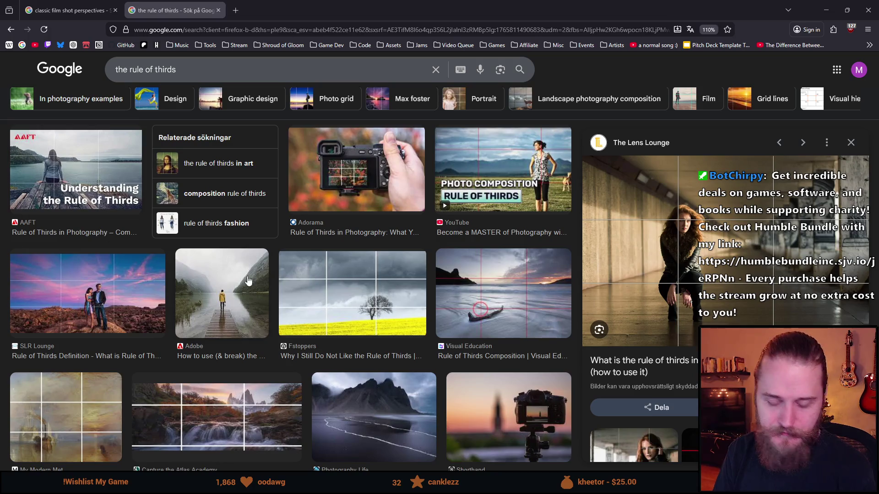
Scroll back up and switch from image results to all results
{"action": "scroll", "coordinate": [246, 300], "scroll_direction": "down", "scroll_amount": 6}
{"action": "scroll", "coordinate": [246, 300], "scroll_direction": "down", "scroll_amount": 5}
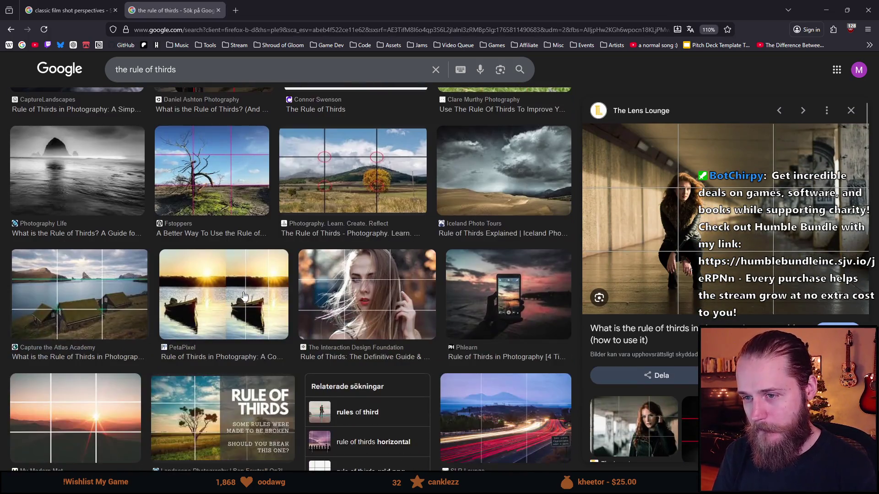
{"action": "scroll", "coordinate": [170, 172], "scroll_direction": "up", "scroll_amount": 7}
{"action": "scroll", "coordinate": [170, 172], "scroll_direction": "up", "scroll_amount": 10}
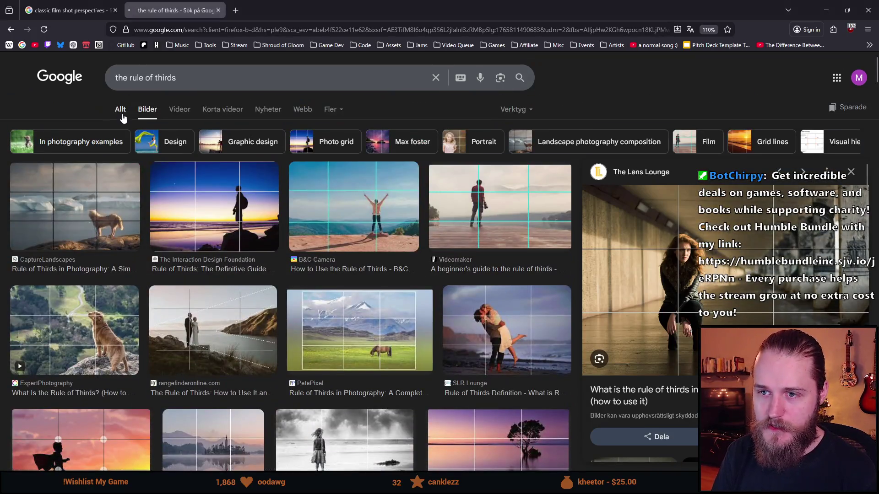
{"action": "left_click", "coordinate": [122, 116]}
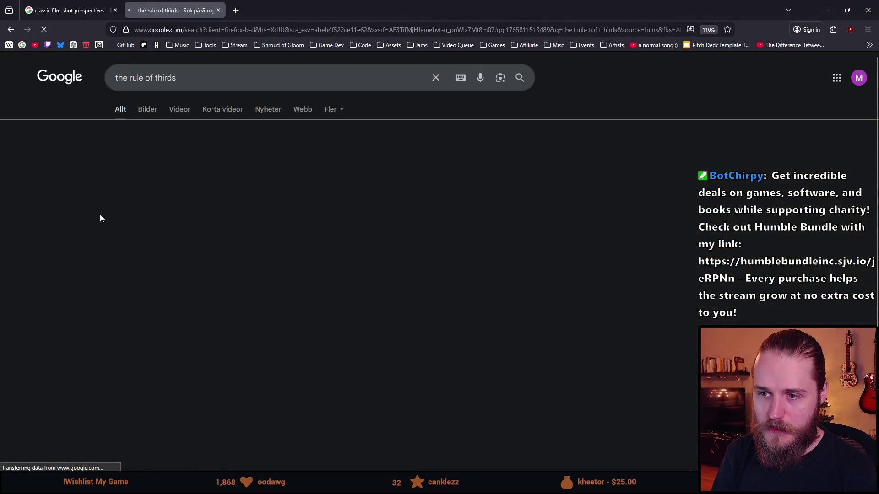
Open the Wikipedia Rule of thirds article and highlight the introduction's lines about intersections
{"action": "left_click", "coordinate": [145, 365]}
{"action": "scroll", "coordinate": [198, 349], "scroll_direction": "down", "scroll_amount": 6}
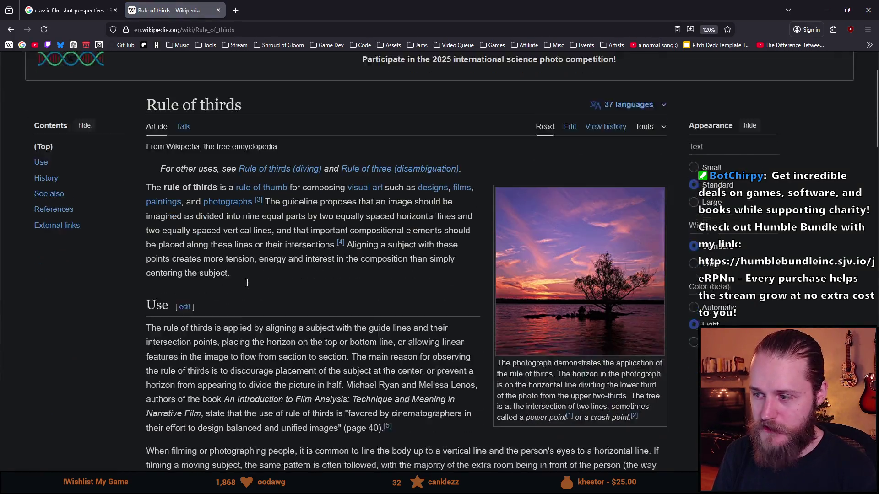
{"action": "scroll", "coordinate": [304, 245], "scroll_direction": "up", "scroll_amount": 4}
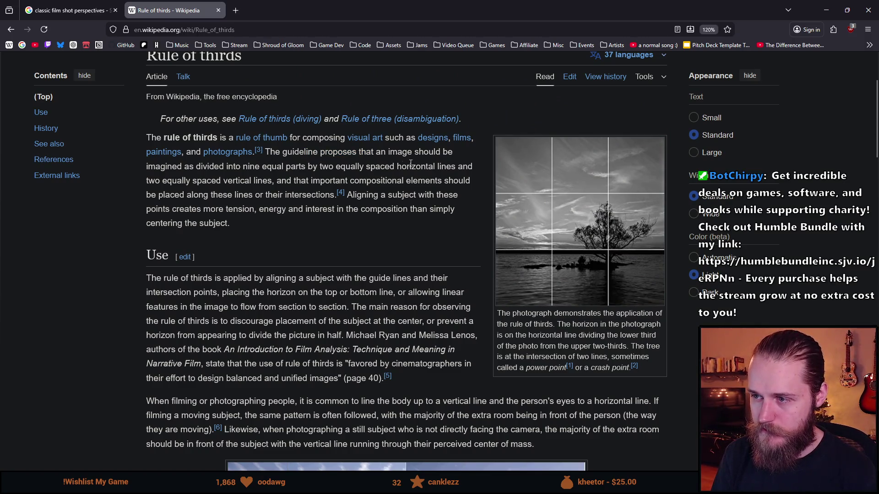
{"action": "left_click_drag", "start_coordinate": [158, 166], "coordinate": [272, 181]}
{"action": "left_click", "coordinate": [293, 184]}
{"action": "mouse_move", "coordinate": [198, 195]}
{"action": "left_mouse_down"}
{"action": "mouse_move", "coordinate": [315, 196]}
{"action": "mouse_move", "coordinate": [434, 180]}
{"action": "left_mouse_up"}
{"action": "left_click", "coordinate": [330, 214]}
Highlight 'compositional elements' and the sentence about aligning a subject
{"action": "left_click", "coordinate": [382, 193]}
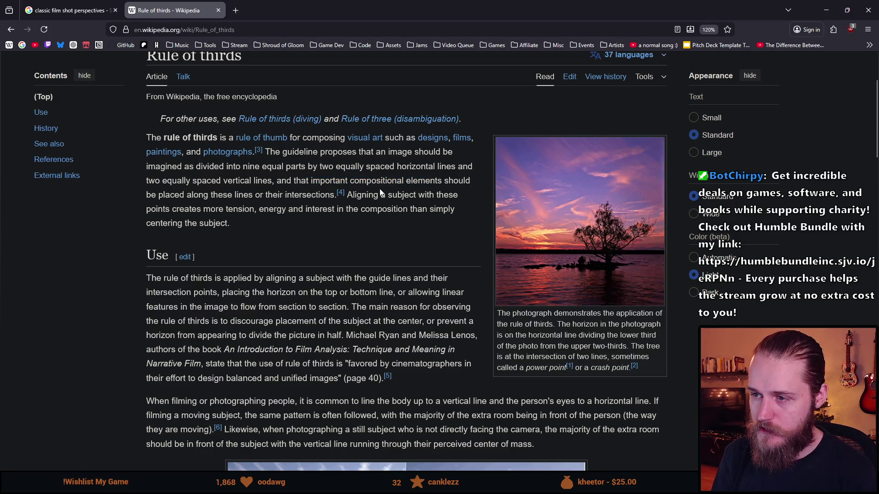
{"action": "double_click", "coordinate": [376, 180]}
{"action": "double_click", "coordinate": [420, 181]}
{"action": "left_click", "coordinate": [239, 193]}
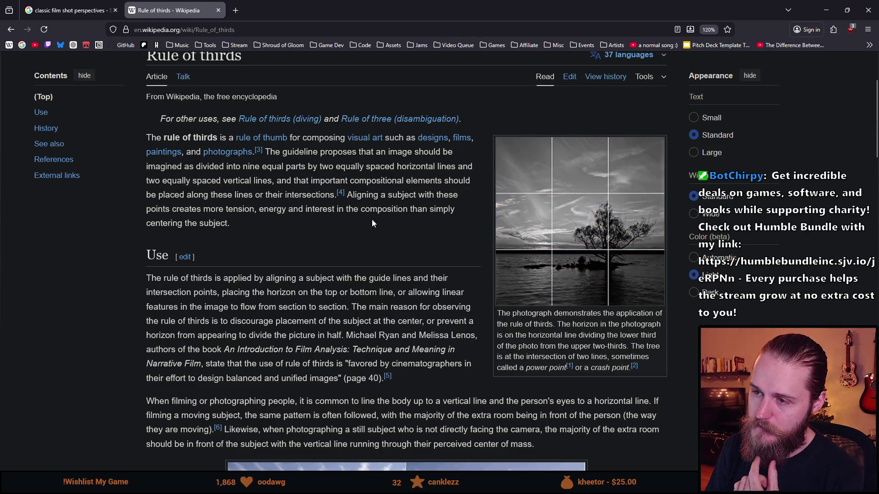
{"action": "left_click_drag", "start_coordinate": [365, 194], "coordinate": [443, 208]}
{"action": "left_click", "coordinate": [174, 220]}
{"action": "left_click_drag", "start_coordinate": [203, 208], "coordinate": [216, 209]}
{"action": "left_click", "coordinate": [261, 215]}
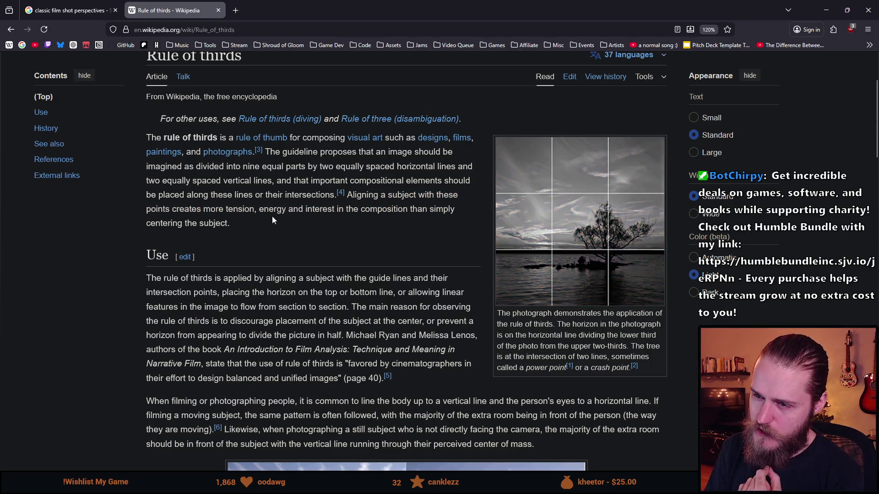
Highlight the words 'interest', 'composition', 'centering' and 'subject' in the introduction
{"action": "double_click", "coordinate": [318, 211]}
{"action": "double_click", "coordinate": [391, 211]}
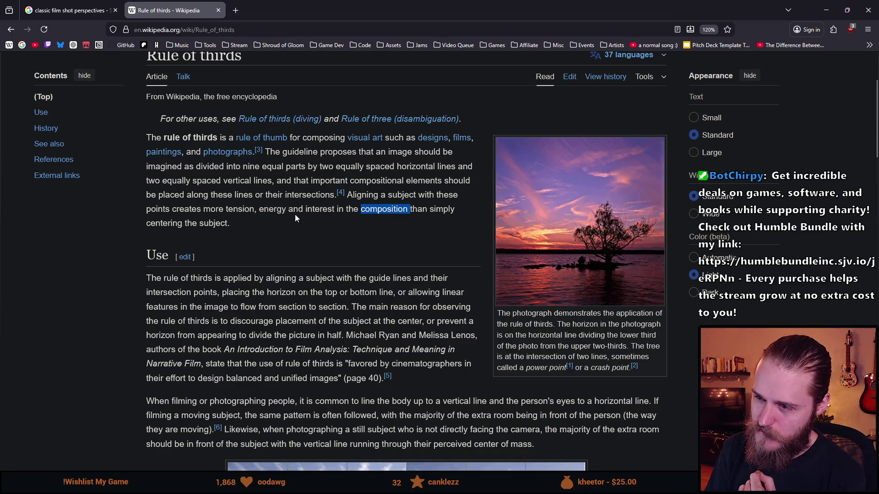
{"action": "double_click", "coordinate": [157, 223]}
{"action": "double_click", "coordinate": [213, 223]}
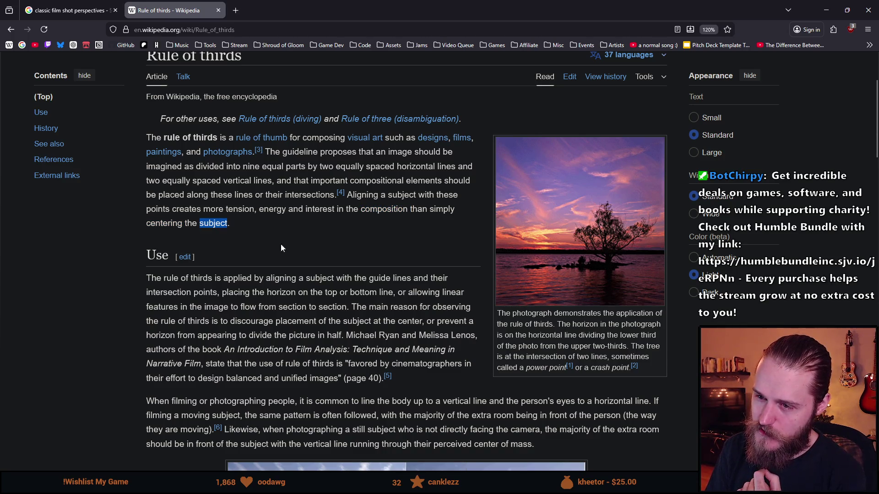
{"action": "left_click", "coordinate": [286, 214]}
Repeatedly highlight the words 'tension' and 'energy' while rereading the introduction
{"action": "scroll", "coordinate": [248, 239], "scroll_direction": "down", "scroll_amount": 1}
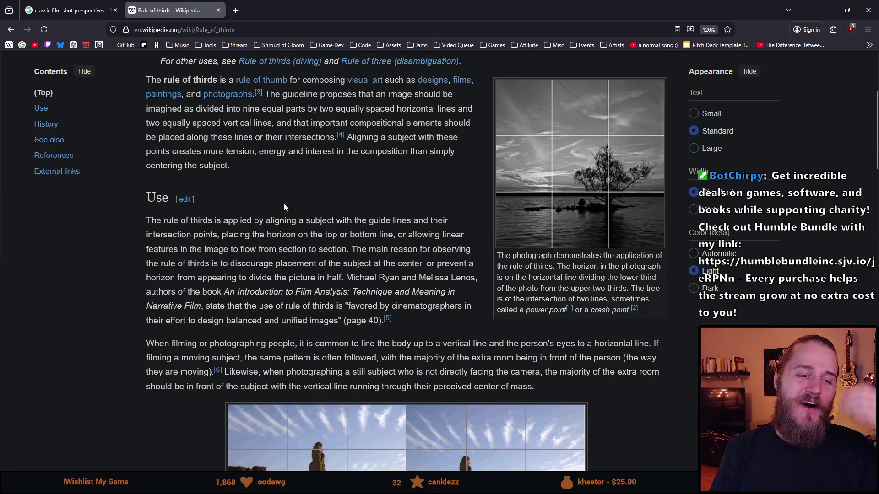
{"action": "scroll", "coordinate": [263, 273], "scroll_direction": "up", "scroll_amount": 1}
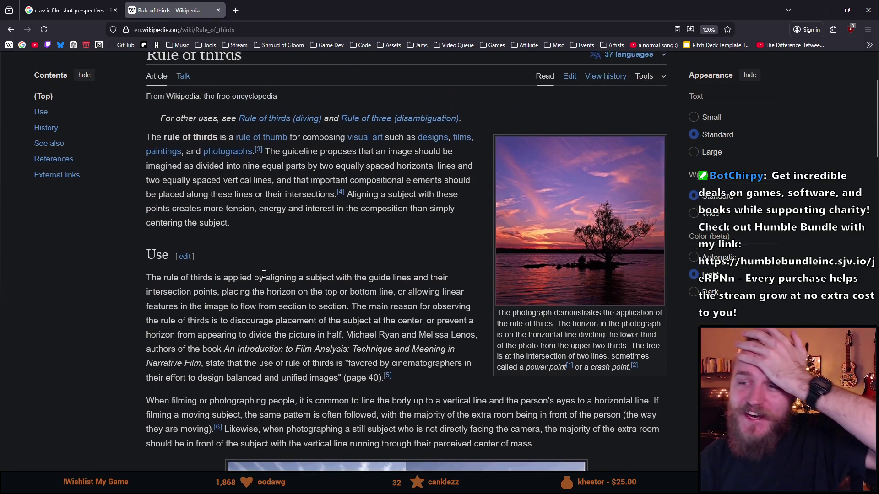
{"action": "mouse_move", "coordinate": [221, 228]}
{"action": "left_mouse_down"}
{"action": "mouse_move", "coordinate": [133, 225]}
{"action": "mouse_move", "coordinate": [241, 229]}
{"action": "left_mouse_up"}
{"action": "double_click", "coordinate": [239, 209]}
{"action": "double_click", "coordinate": [272, 209]}
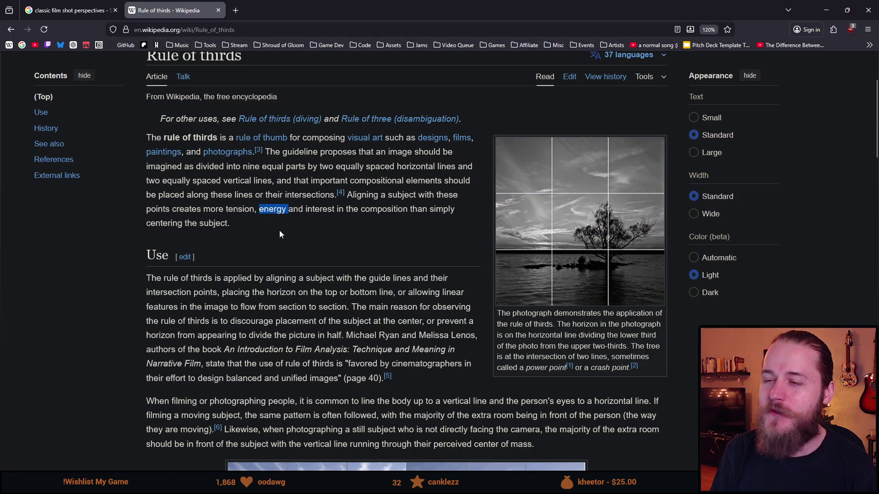
{"action": "left_click", "coordinate": [247, 221]}
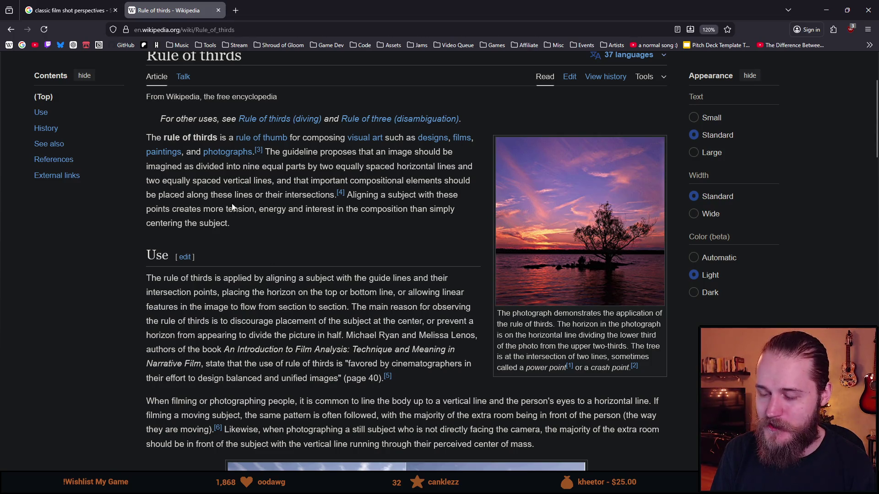
{"action": "double_click", "coordinate": [244, 212]}
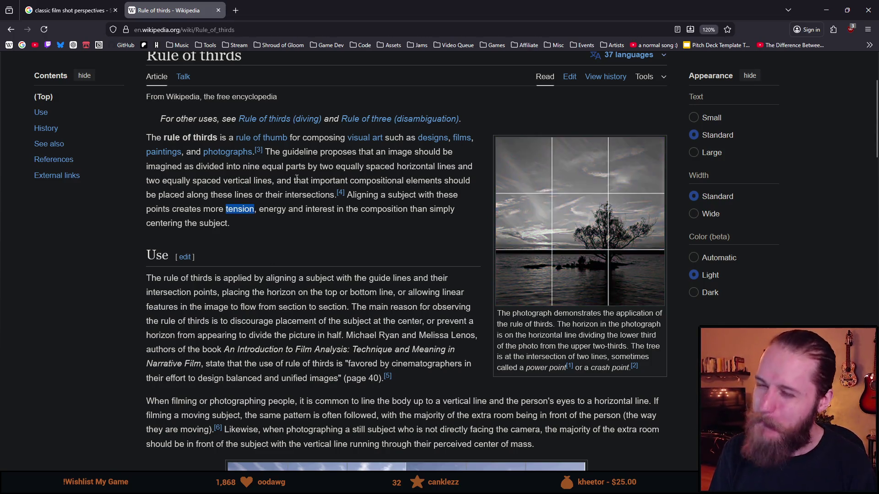
{"action": "left_click", "coordinate": [271, 209]}
{"action": "double_click", "coordinate": [272, 209]}
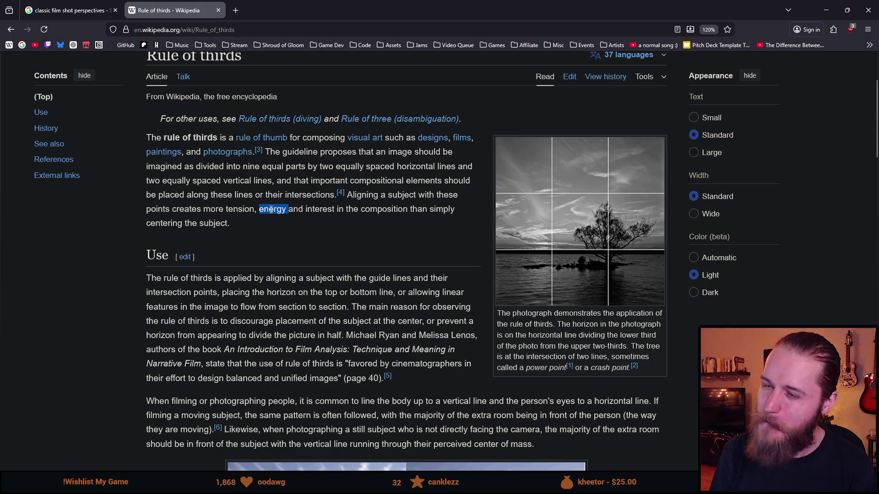
{"action": "left_click", "coordinate": [301, 222]}
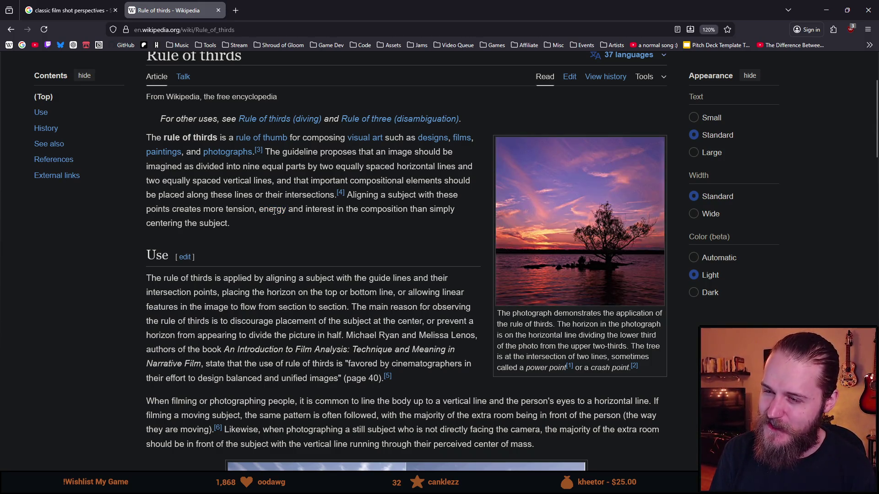
{"action": "double_click", "coordinate": [238, 210]}
{"action": "left_click", "coordinate": [289, 211]}
{"action": "double_click", "coordinate": [272, 210]}
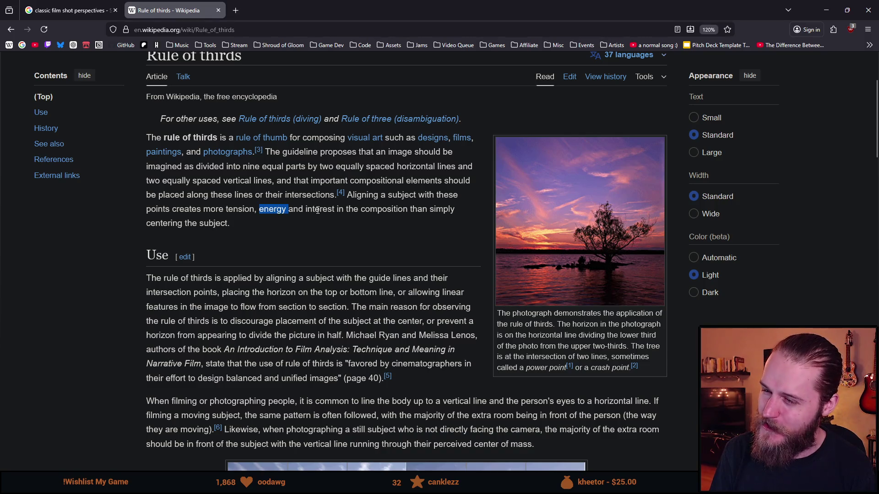
{"action": "scroll", "coordinate": [329, 223], "scroll_direction": "down", "scroll_amount": 5}
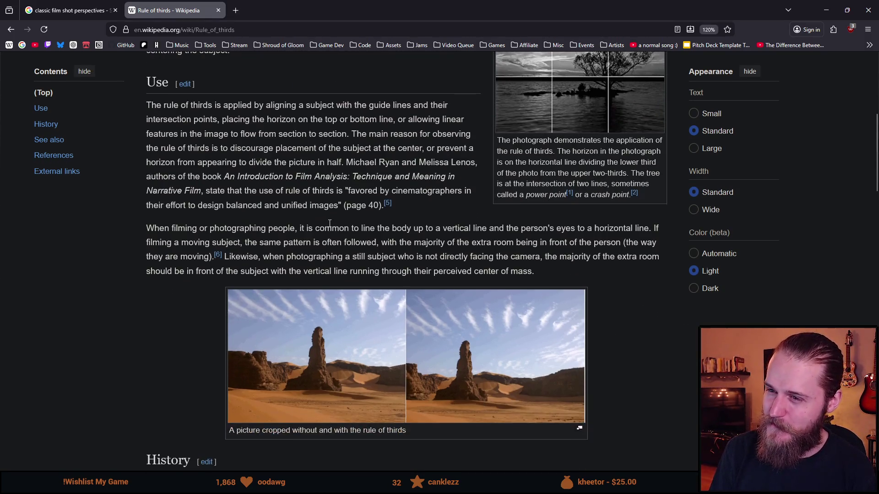
Scroll to the History section and highlight the year 1797
{"action": "scroll", "coordinate": [191, 210], "scroll_direction": "down", "scroll_amount": 5}
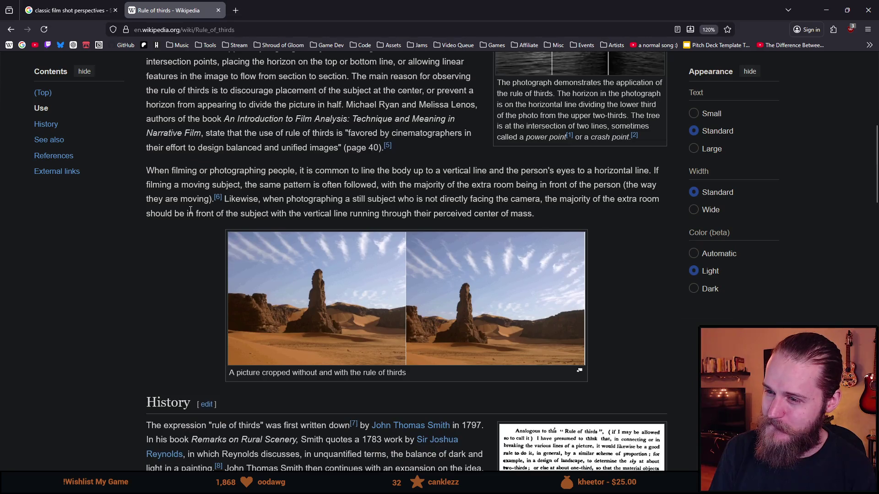
{"action": "scroll", "coordinate": [190, 210], "scroll_direction": "down", "scroll_amount": 4}
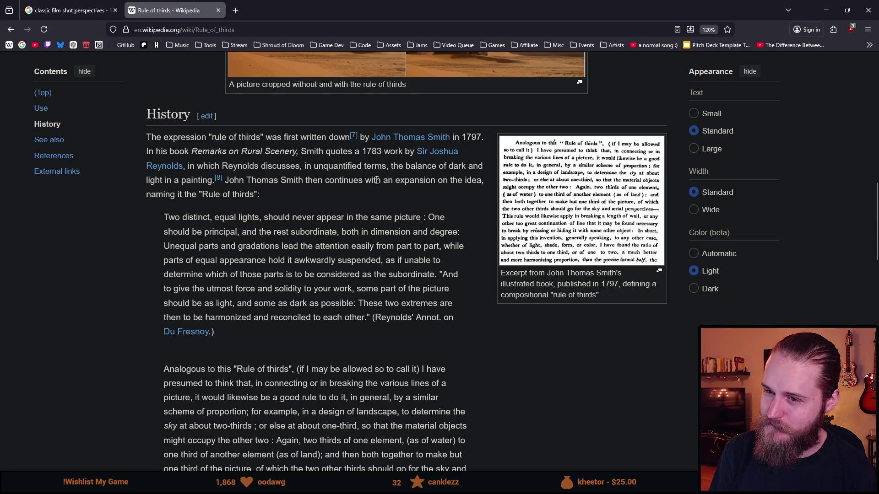
{"action": "left_click_drag", "start_coordinate": [461, 137], "coordinate": [487, 138]}
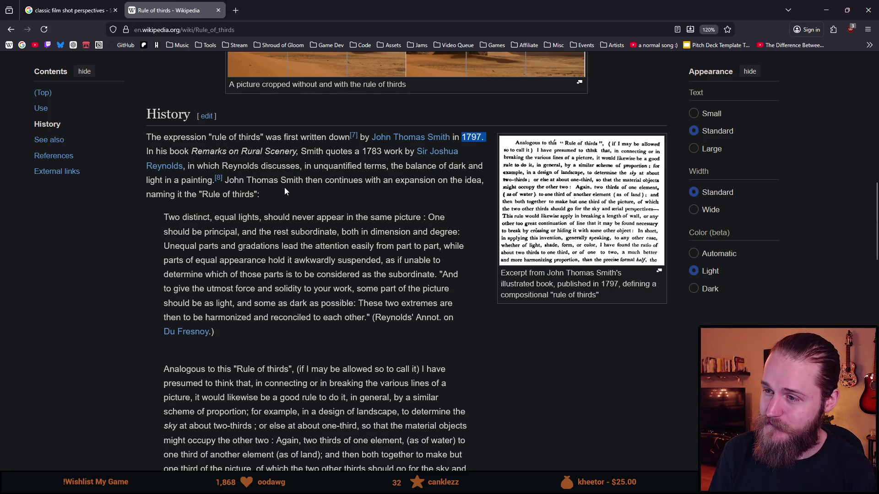
{"action": "scroll", "coordinate": [284, 191], "scroll_direction": "down", "scroll_amount": 2}
{"action": "scroll", "coordinate": [284, 188], "scroll_direction": "down", "scroll_amount": 3}
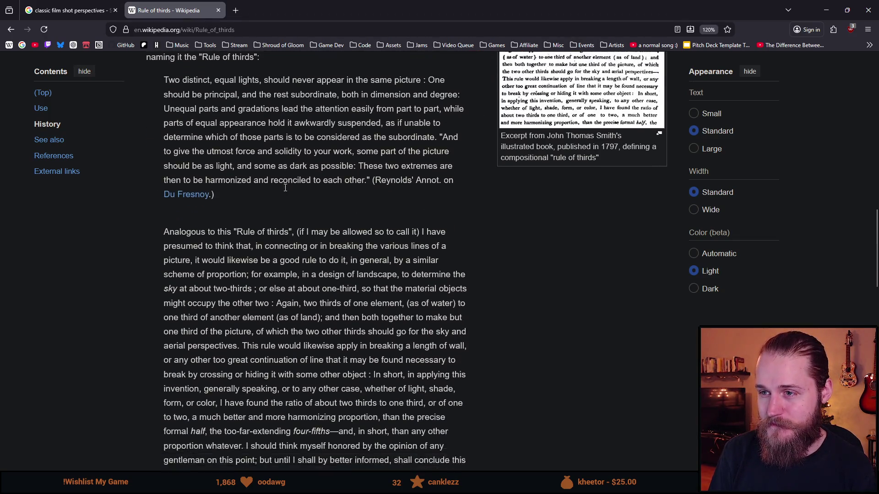
{"action": "scroll", "coordinate": [280, 169], "scroll_direction": "up", "scroll_amount": 2}
Highlight lines of the Reynolds quote, then select 'gradations' and bring up its context menu
{"action": "mouse_move", "coordinate": [190, 114]}
{"action": "left_mouse_down"}
{"action": "mouse_move", "coordinate": [230, 102]}
{"action": "mouse_move", "coordinate": [399, 104]}
{"action": "left_mouse_up"}
{"action": "left_click", "coordinate": [255, 110]}
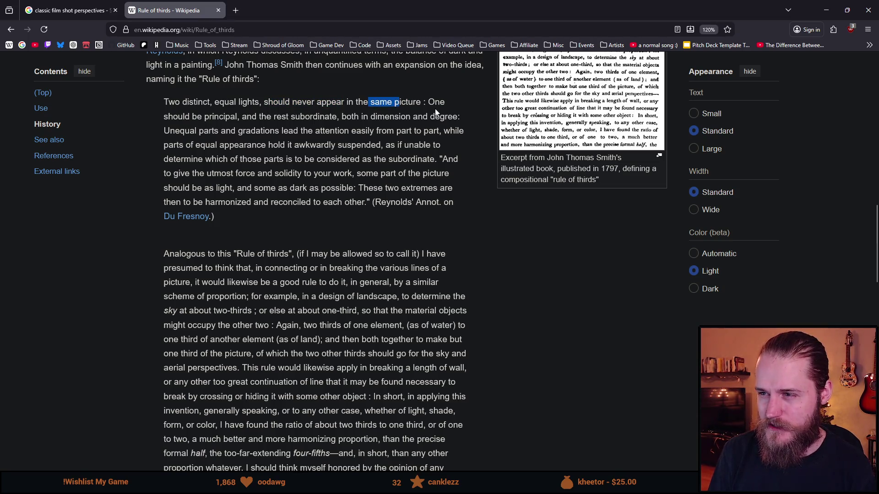
{"action": "left_click_drag", "start_coordinate": [164, 117], "coordinate": [204, 117]}
{"action": "mouse_move", "coordinate": [267, 116]}
{"action": "left_mouse_down"}
{"action": "mouse_move", "coordinate": [346, 117]}
{"action": "mouse_move", "coordinate": [344, 131]}
{"action": "left_mouse_up"}
{"action": "left_click", "coordinate": [361, 121]}
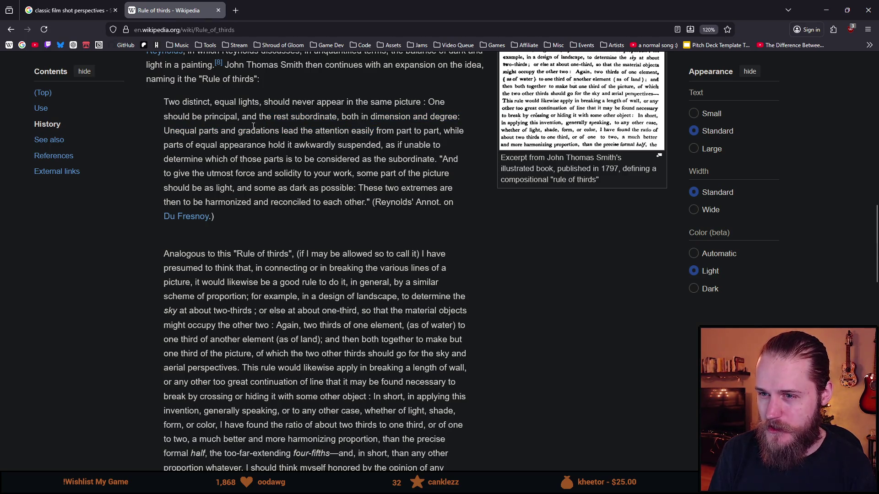
{"action": "left_click_drag", "start_coordinate": [164, 131], "coordinate": [214, 127]}
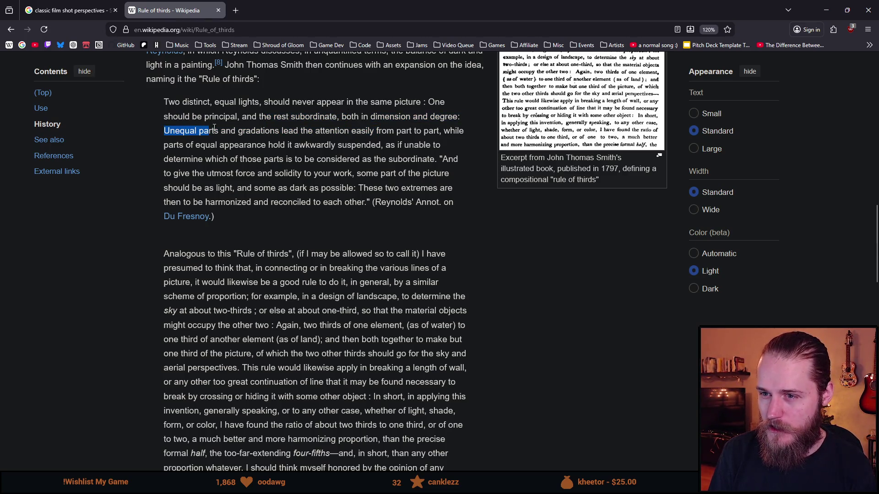
{"action": "left_click", "coordinate": [252, 136]}
{"action": "double_click", "coordinate": [258, 132]}
{"action": "right_click", "coordinate": [264, 137]}
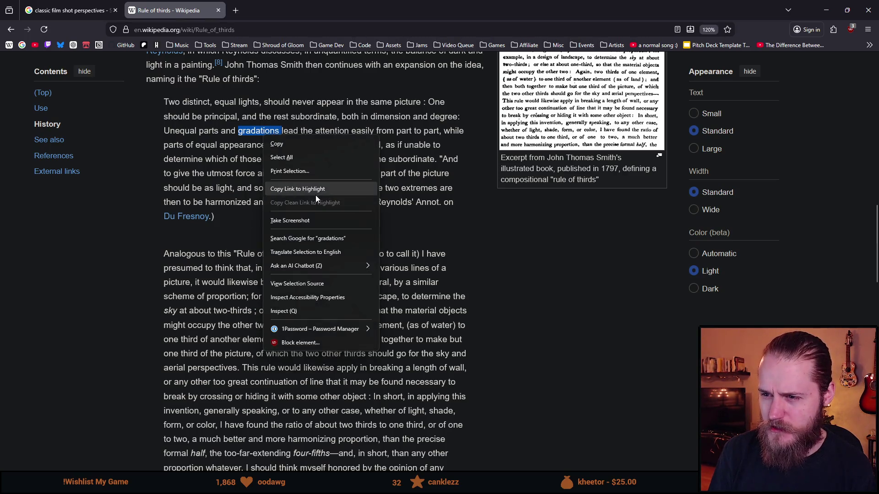
Search Google for 'gradations', then return to the article and highlight phrases in the quote
{"action": "left_click", "coordinate": [316, 238]}
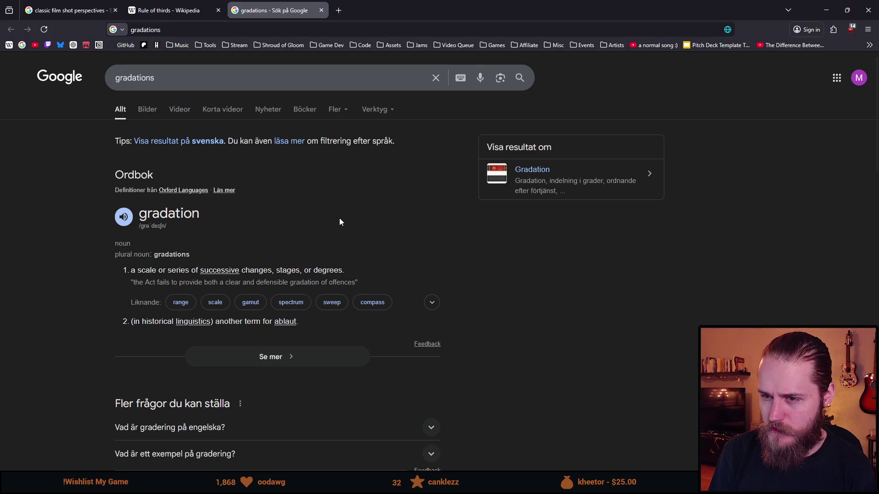
{"action": "left_click", "coordinate": [169, 10]}
{"action": "mouse_move", "coordinate": [300, 131]}
{"action": "left_mouse_down"}
{"action": "mouse_move", "coordinate": [308, 131]}
{"action": "mouse_move", "coordinate": [292, 130]}
{"action": "mouse_move", "coordinate": [371, 146]}
{"action": "mouse_move", "coordinate": [394, 131]}
{"action": "left_mouse_up"}
{"action": "left_click", "coordinate": [333, 136]}
{"action": "left_click_drag", "start_coordinate": [199, 148], "coordinate": [179, 145]}
{"action": "left_click_drag", "start_coordinate": [269, 146], "coordinate": [321, 149]}
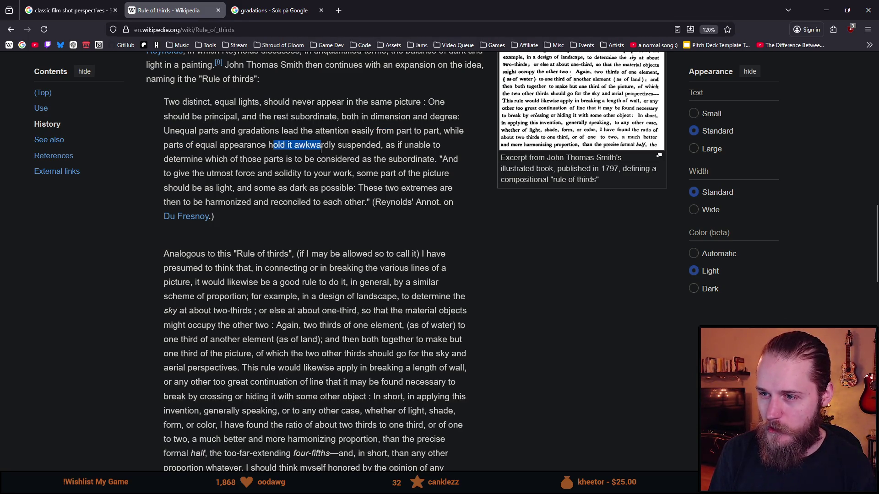
Read the History section's Reynolds quote, highlighting words and passages along the way
{"action": "double_click", "coordinate": [360, 146]}
{"action": "left_click_drag", "start_coordinate": [200, 159], "coordinate": [406, 163]}
{"action": "double_click", "coordinate": [426, 161]}
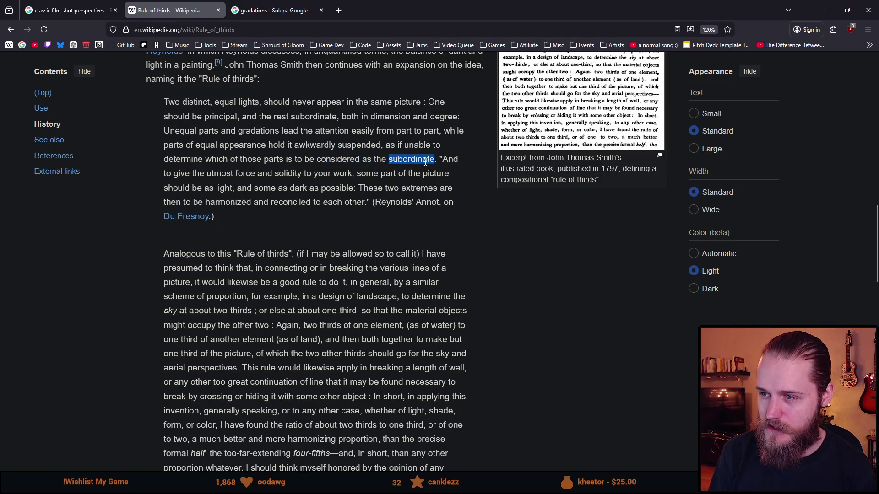
{"action": "left_click", "coordinate": [382, 171]}
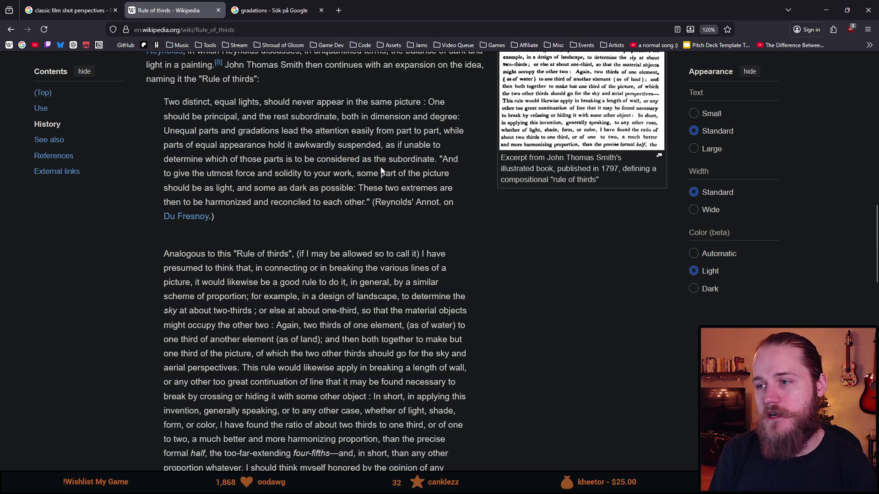
{"action": "scroll", "coordinate": [380, 171], "scroll_direction": "up", "scroll_amount": 3}
{"action": "scroll", "coordinate": [380, 170], "scroll_direction": "up", "scroll_amount": 1}
{"action": "left_click_drag", "start_coordinate": [164, 217], "coordinate": [352, 288]}
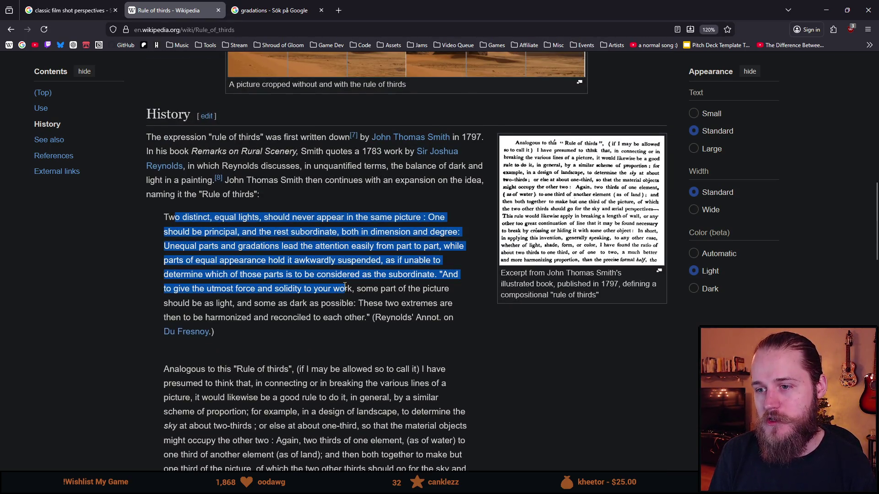
{"action": "left_click", "coordinate": [396, 284]}
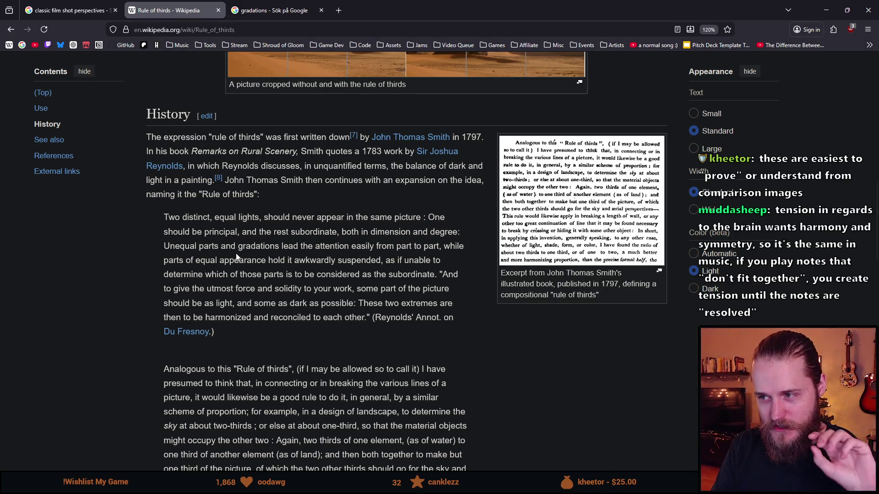
{"action": "left_click_drag", "start_coordinate": [259, 243], "coordinate": [279, 288]}
{"action": "left_click", "coordinate": [347, 301]}
{"action": "mouse_move", "coordinate": [198, 217]}
{"action": "left_mouse_down"}
{"action": "mouse_move", "coordinate": [202, 270]}
{"action": "mouse_move", "coordinate": [332, 355]}
{"action": "left_mouse_up"}
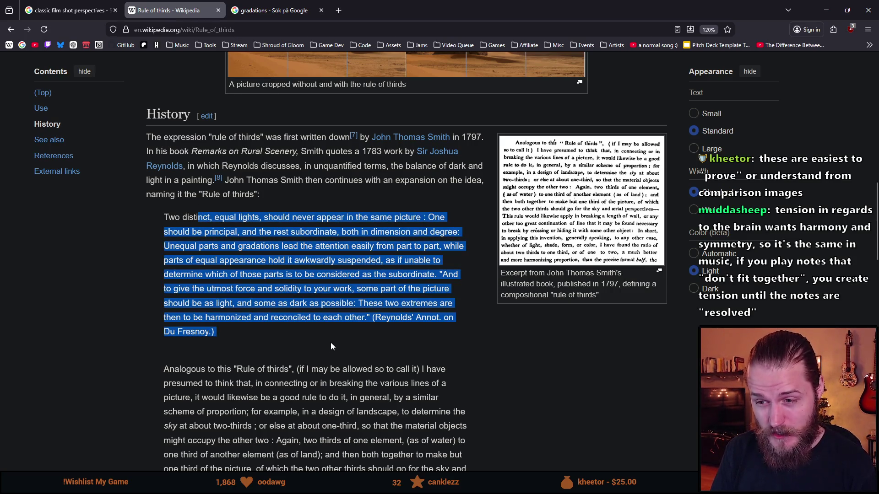
{"action": "left_click", "coordinate": [331, 344]}
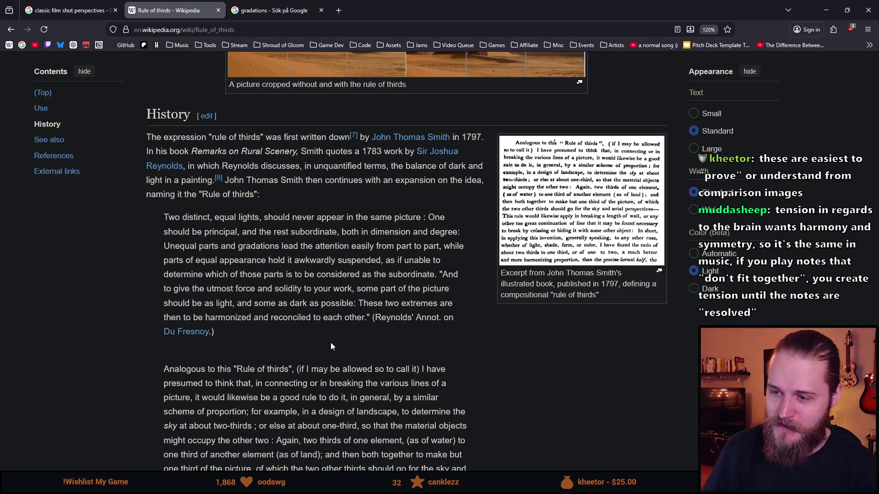
Read the Writing in 1845 paragraph and Field's skeptical quote, highlighting them
{"action": "scroll", "coordinate": [331, 346], "scroll_direction": "down", "scroll_amount": 3}
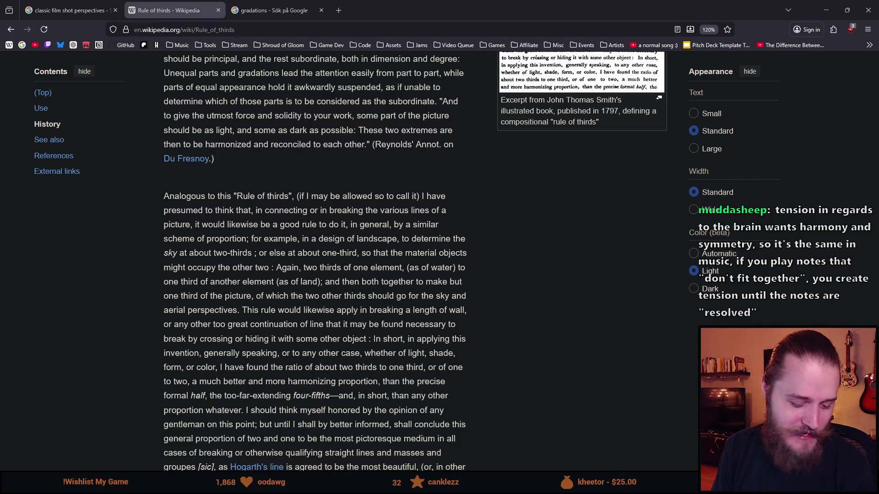
{"action": "scroll", "coordinate": [332, 263], "scroll_direction": "down", "scroll_amount": 1}
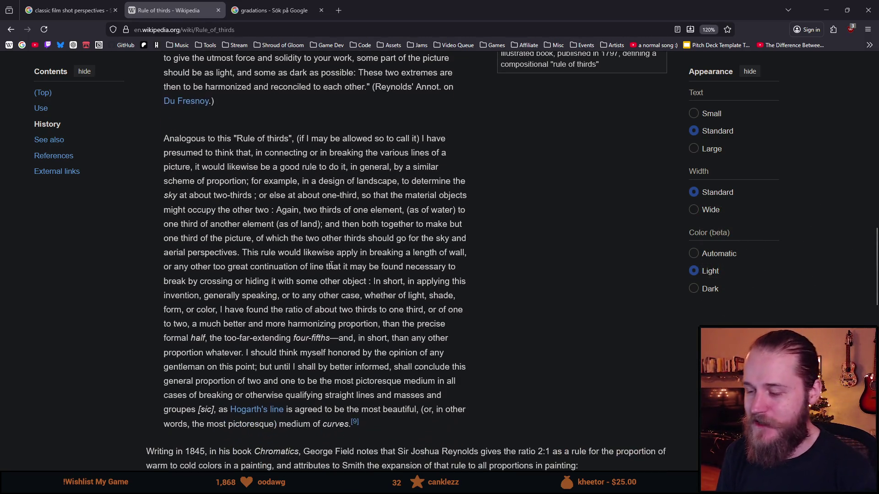
{"action": "scroll", "coordinate": [321, 288], "scroll_direction": "down", "scroll_amount": 4}
{"action": "scroll", "coordinate": [321, 288], "scroll_direction": "down", "scroll_amount": 3}
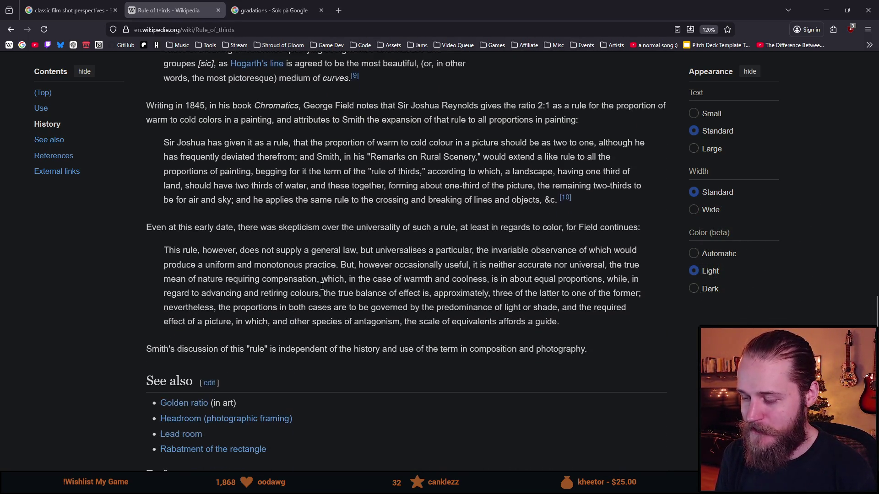
{"action": "mouse_move", "coordinate": [147, 106]}
{"action": "left_mouse_down"}
{"action": "mouse_move", "coordinate": [418, 185]}
{"action": "mouse_move", "coordinate": [577, 200]}
{"action": "left_mouse_up"}
{"action": "left_click", "coordinate": [576, 200]}
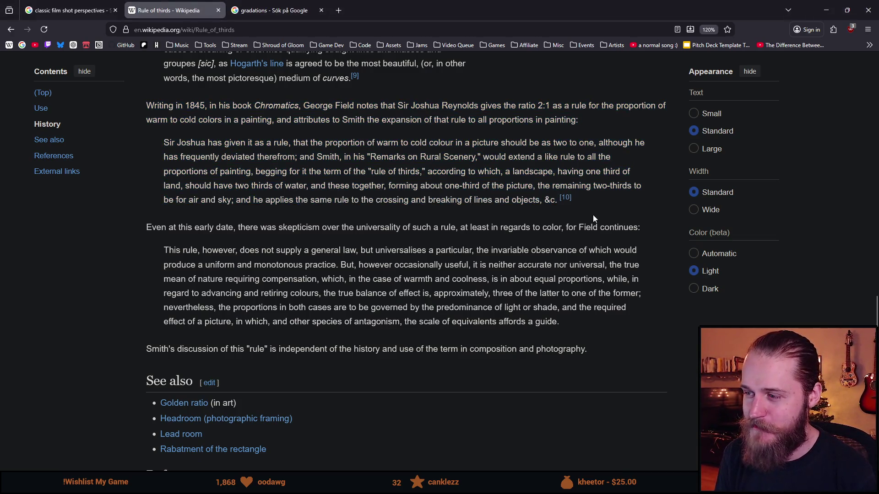
{"action": "left_click_drag", "start_coordinate": [240, 251], "coordinate": [270, 451]}
{"action": "left_click", "coordinate": [239, 255]}
Finish Field's quote and summary, then open a new tab and start typing 'rule of thirds vs'
{"action": "scroll", "coordinate": [239, 255], "scroll_direction": "down", "scroll_amount": 2}
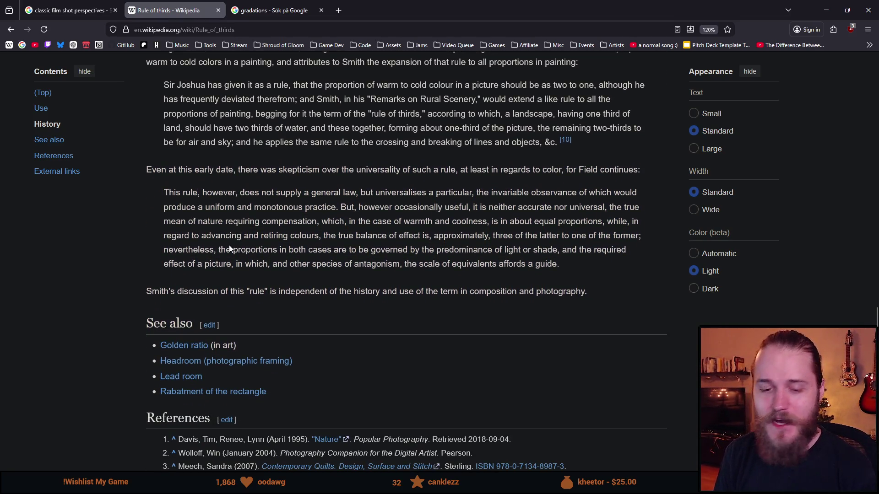
{"action": "scroll", "coordinate": [238, 254], "scroll_direction": "up", "scroll_amount": 1}
{"action": "scroll", "coordinate": [238, 254], "scroll_direction": "up", "scroll_amount": 1}
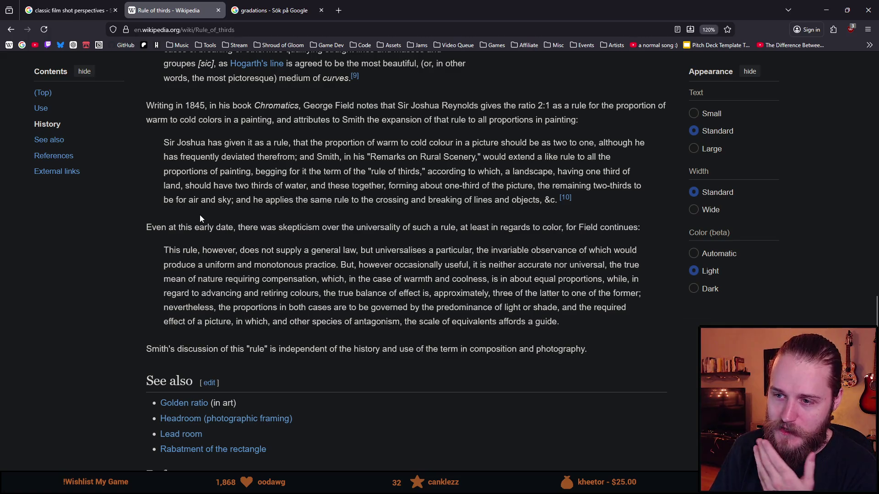
{"action": "mouse_move", "coordinate": [148, 228]}
{"action": "left_mouse_down"}
{"action": "mouse_move", "coordinate": [590, 321]}
{"action": "mouse_move", "coordinate": [599, 344]}
{"action": "mouse_move", "coordinate": [157, 228]}
{"action": "left_mouse_up"}
{"action": "left_click", "coordinate": [148, 228]}
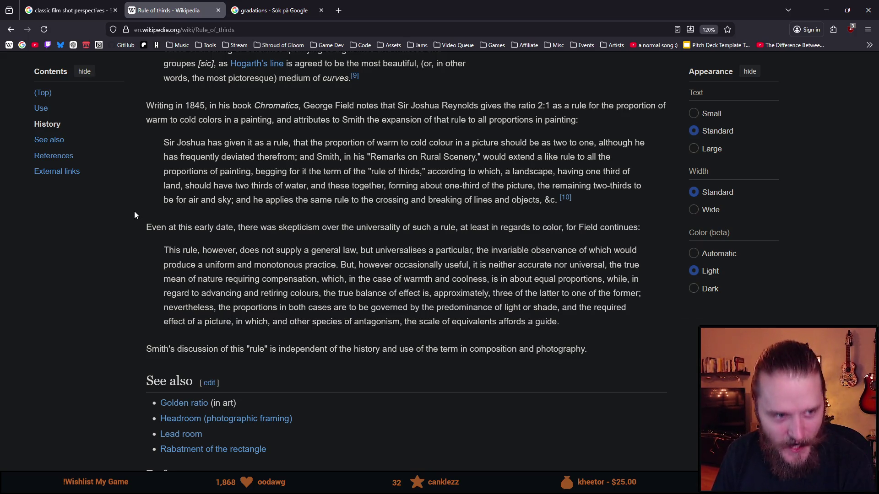
{"action": "scroll", "coordinate": [231, 251], "scroll_direction": "down", "scroll_amount": 7}
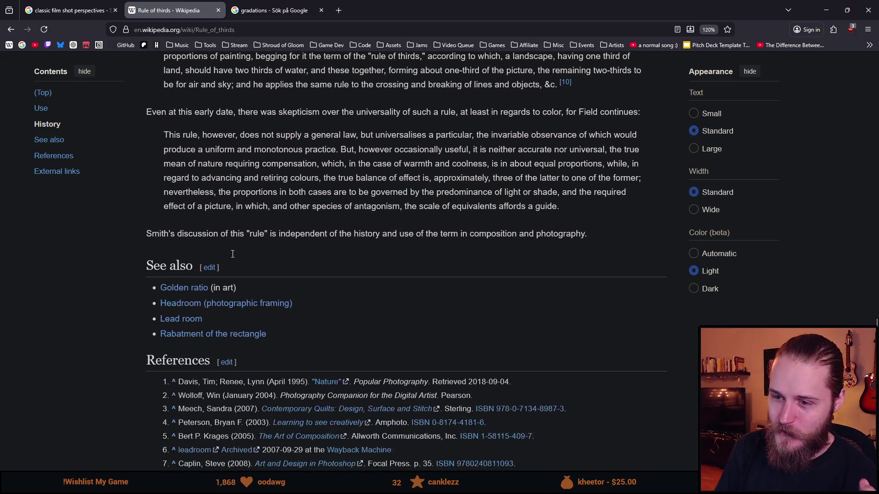
{"action": "scroll", "coordinate": [256, 224], "scroll_direction": "up", "scroll_amount": 12}
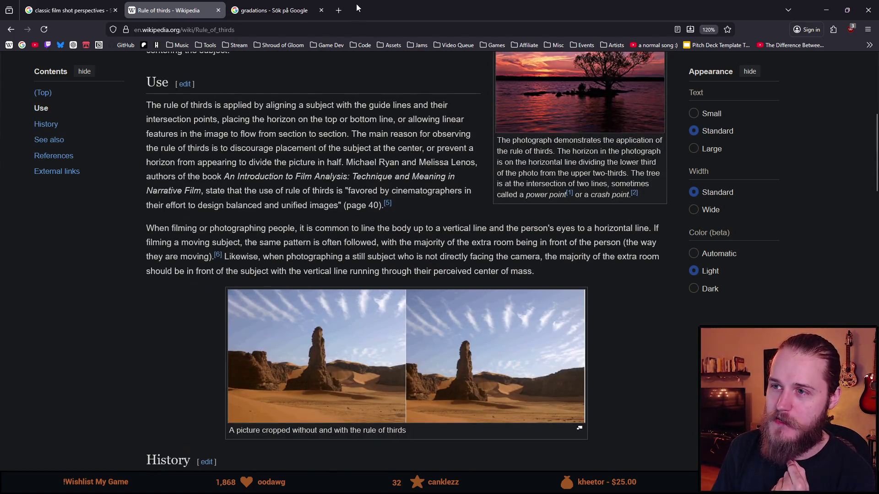
{"action": "left_click", "coordinate": [343, 12]}
{"action": "type", "text": "rule of thirds vs"}
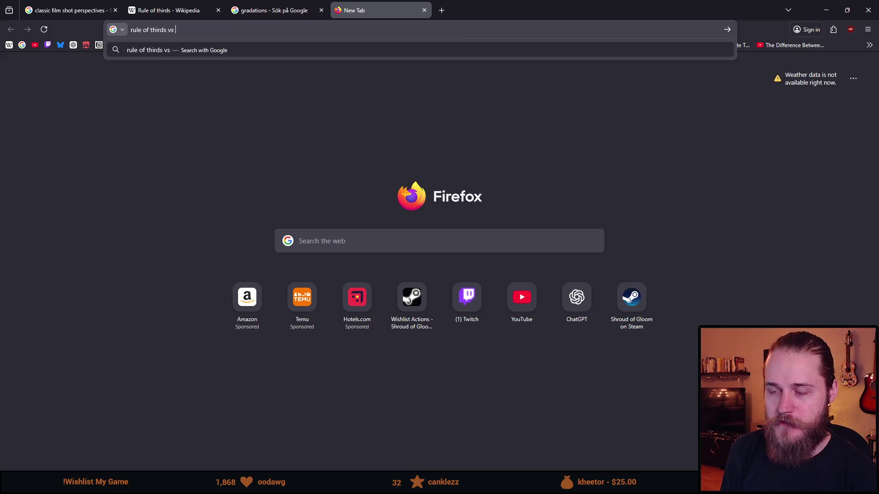
Search 'rule of thirds vs' in Google Images and open the ELC Photography comparison image in its own tab
{"action": "key", "text": "Return"}
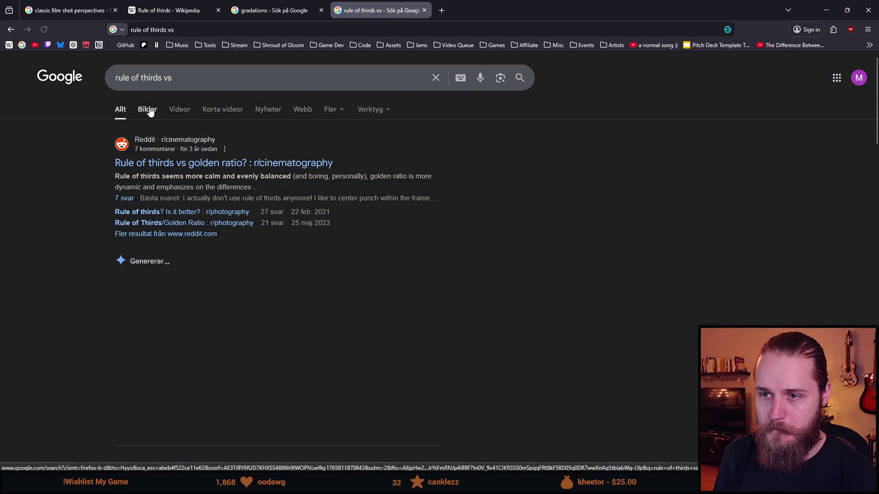
{"action": "left_click", "coordinate": [150, 110]}
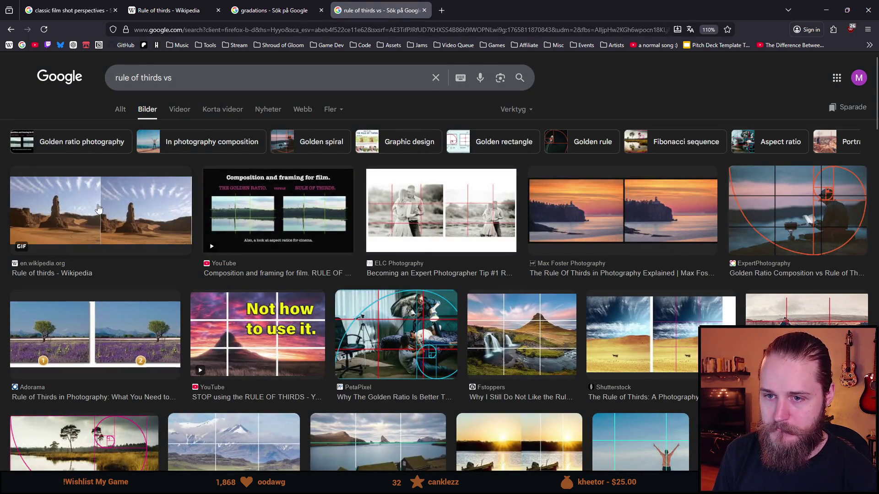
{"action": "left_click", "coordinate": [231, 218]}
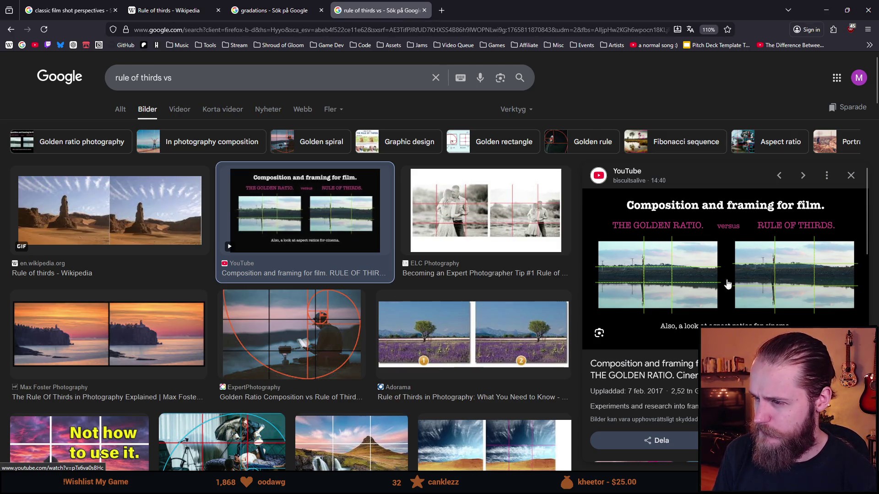
{"action": "left_click", "coordinate": [513, 237]}
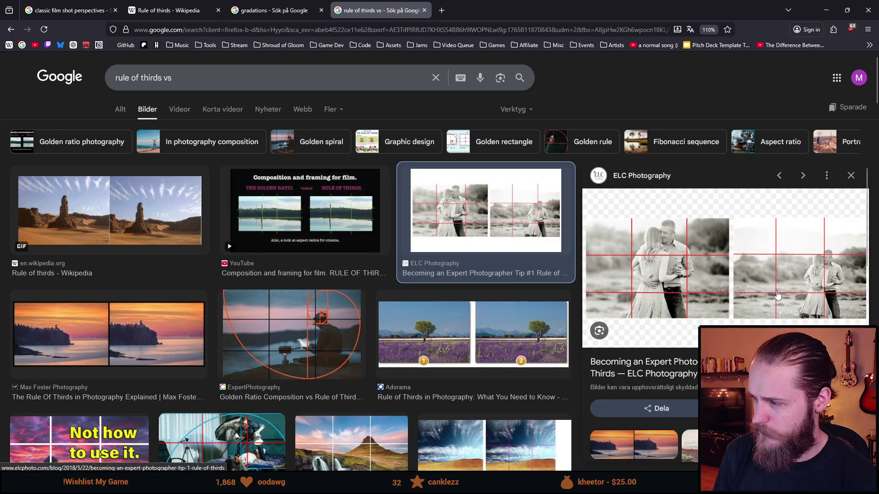
{"action": "right_click", "coordinate": [831, 282]}
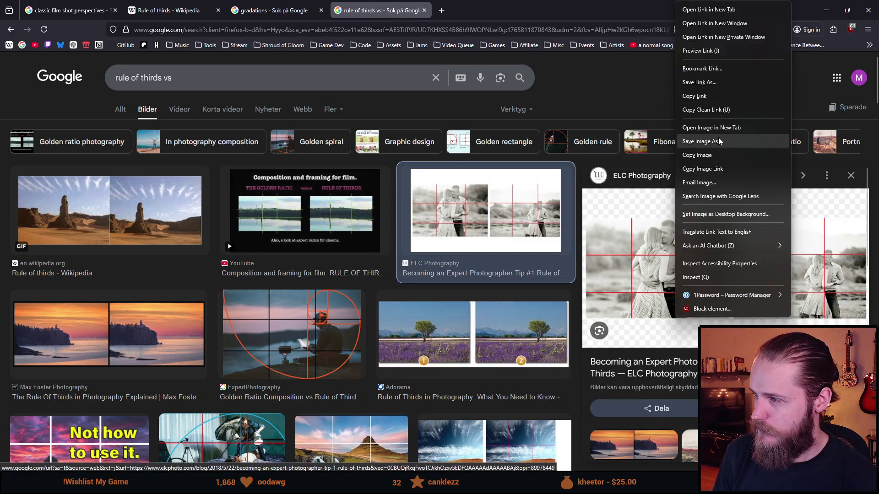
{"action": "left_click", "coordinate": [727, 127]}
{"action": "left_click", "coordinate": [464, 6]}
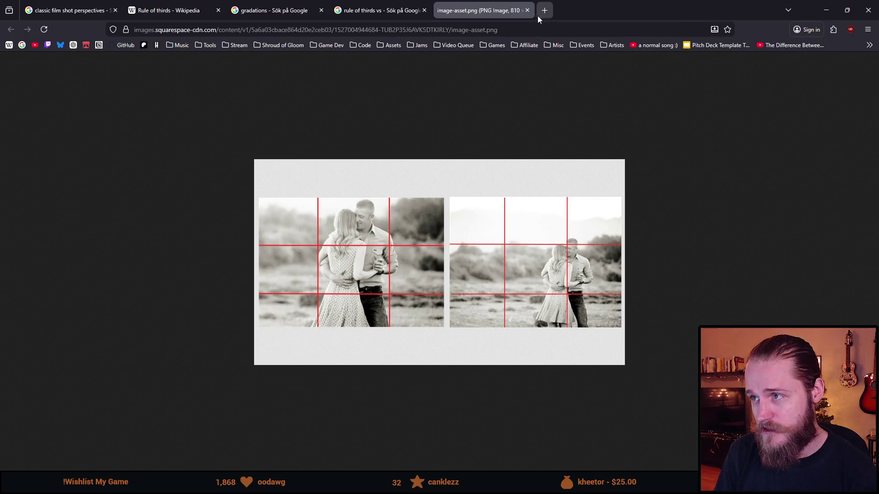
Close the enlarged image, preview the Adorama rule-of-thirds result, then return to Aseprite
{"action": "left_click", "coordinate": [528, 11]}
{"action": "scroll", "coordinate": [394, 293], "scroll_direction": "down", "scroll_amount": 5}
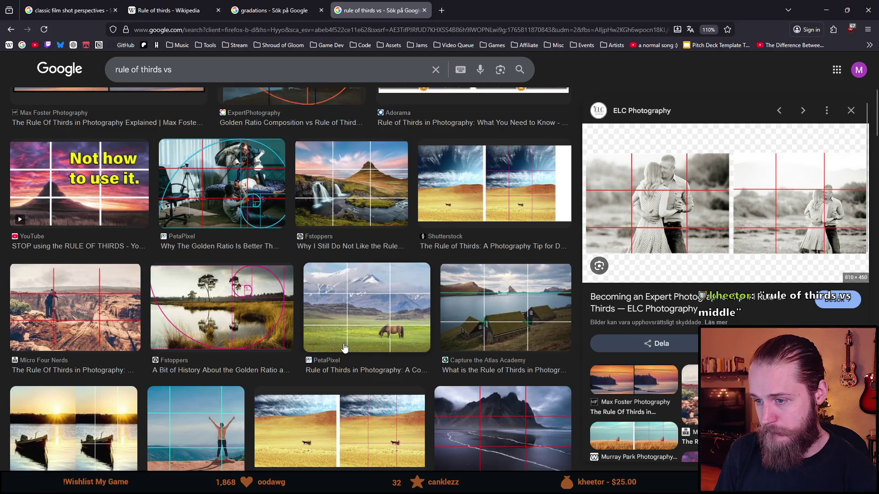
{"action": "scroll", "coordinate": [336, 350], "scroll_direction": "up", "scroll_amount": 3}
{"action": "scroll", "coordinate": [330, 350], "scroll_direction": "down", "scroll_amount": 3}
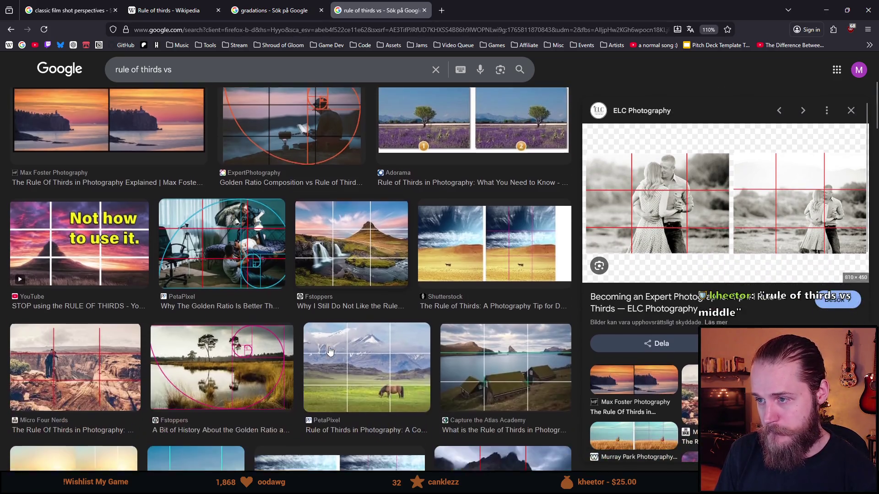
{"action": "left_click", "coordinate": [440, 143]}
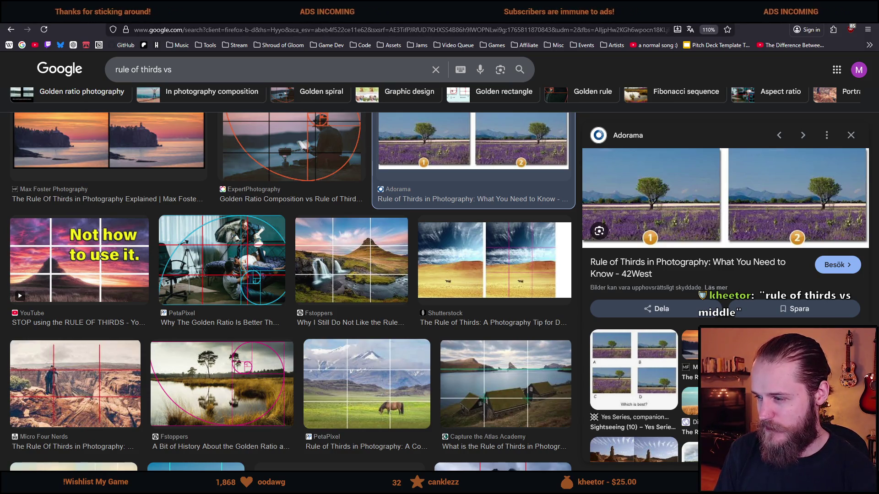
{"action": "scroll", "coordinate": [443, 273], "scroll_direction": "down", "scroll_amount": 5}
{"action": "scroll", "coordinate": [443, 274], "scroll_direction": "down", "scroll_amount": 5}
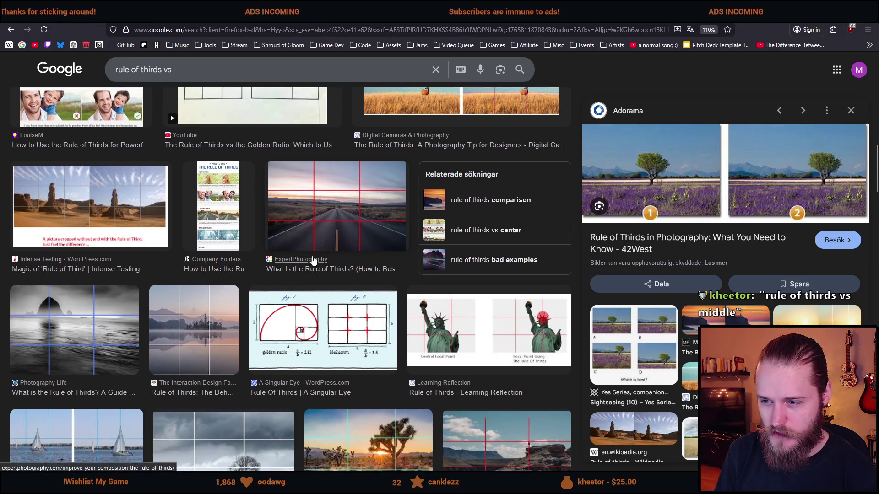
{"action": "scroll", "coordinate": [315, 260], "scroll_direction": "down", "scroll_amount": 1}
{"action": "key", "text": "alt+Tab"}
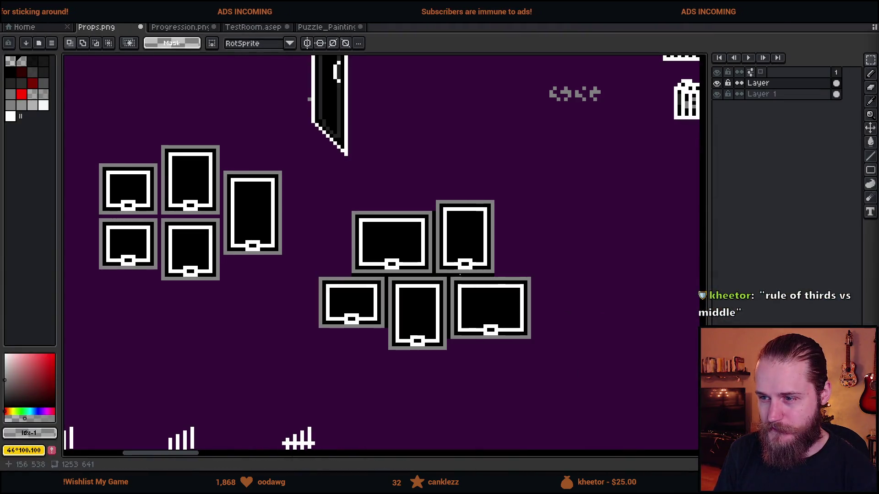
Bring the Puzzle_Paintings sprite to the front and zoom around its five placeholder frames
{"action": "left_click", "coordinate": [315, 29]}
{"action": "scroll", "coordinate": [373, 284], "scroll_direction": "down", "scroll_amount": 1}
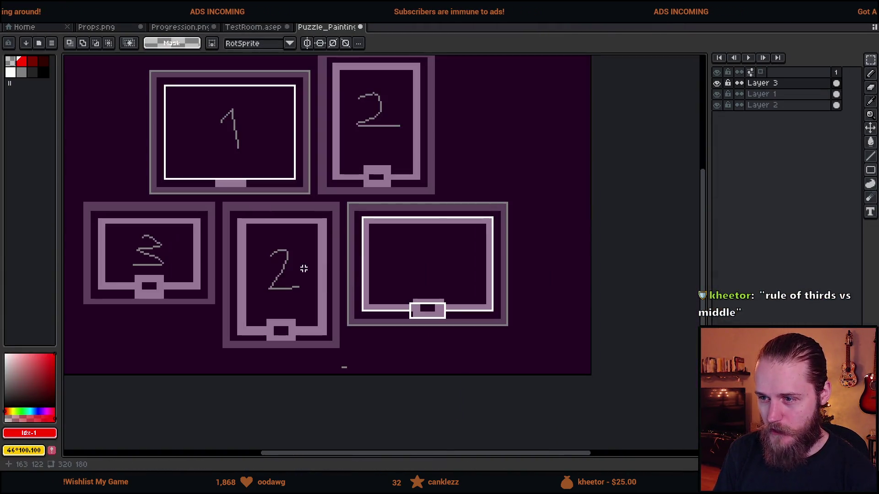
{"action": "scroll", "coordinate": [381, 301], "scroll_direction": "up", "scroll_amount": 1}
{"action": "scroll", "coordinate": [381, 301], "scroll_direction": "down", "scroll_amount": 4}
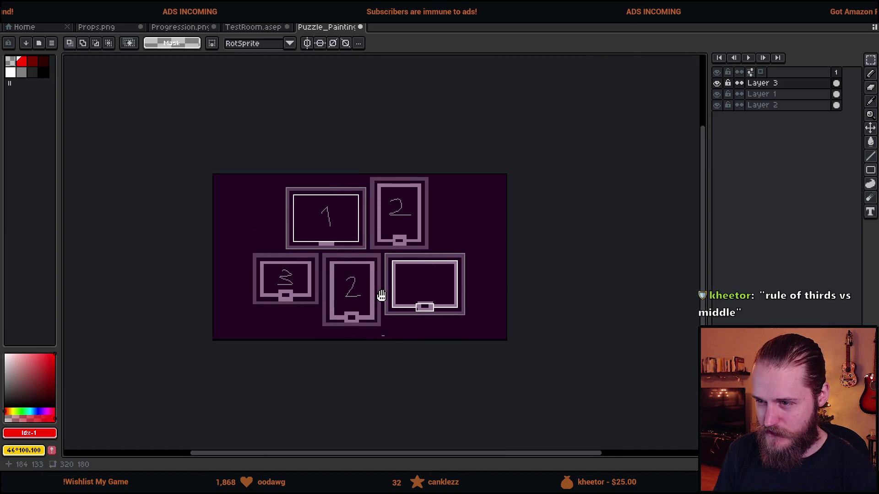
{"action": "scroll", "coordinate": [420, 300], "scroll_direction": "up", "scroll_amount": 2}
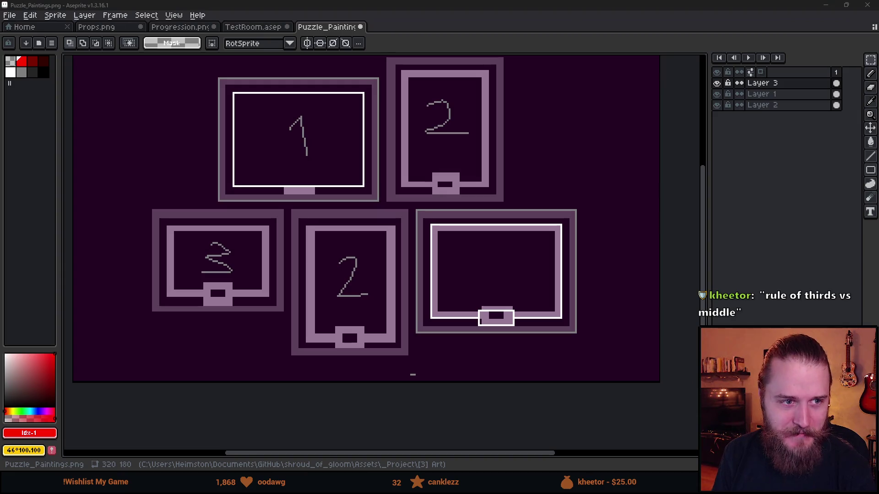
{"action": "scroll", "coordinate": [400, 290], "scroll_direction": "up", "scroll_amount": 1}
{"action": "scroll", "coordinate": [461, 290], "scroll_direction": "right", "scroll_amount": 2}
{"action": "scroll", "coordinate": [488, 334], "scroll_direction": "up", "scroll_amount": 1}
{"action": "scroll", "coordinate": [479, 342], "scroll_direction": "up", "scroll_amount": 1}
{"action": "scroll", "coordinate": [479, 342], "scroll_direction": "down", "scroll_amount": 1}
{"action": "scroll", "coordinate": [479, 343], "scroll_direction": "down", "scroll_amount": 1}
{"action": "scroll", "coordinate": [479, 344], "scroll_direction": "up", "scroll_amount": 2}
Take the pencil at 13px, bring the lower-right frame into view, and pick black
{"action": "key", "text": "b"}
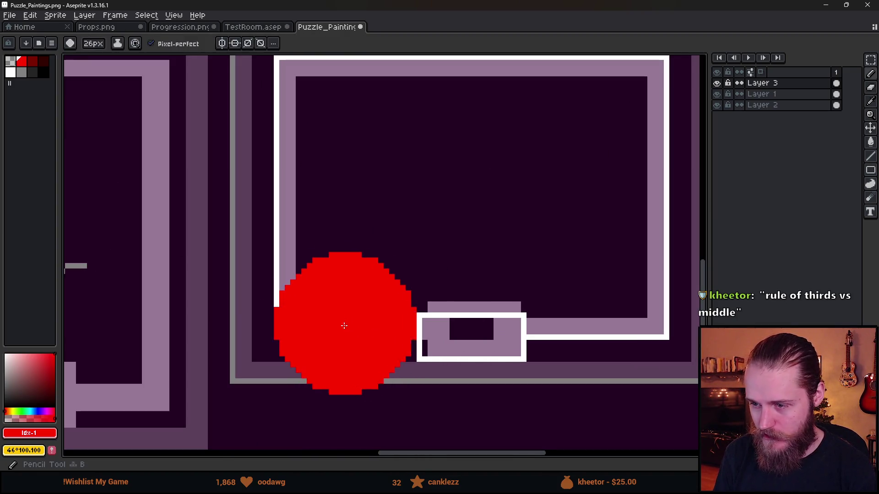
{"action": "key", "text": "minus"}
{"action": "key", "text": "minus"}
{"action": "key", "text": "minus"}
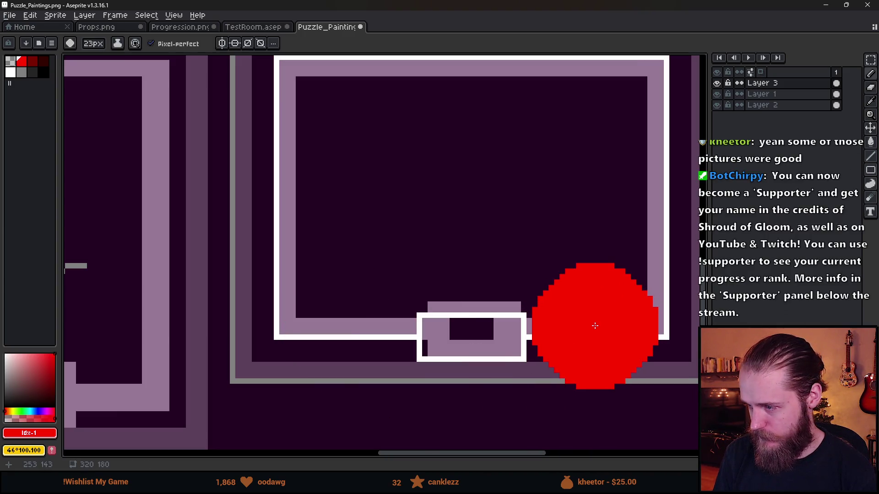
{"action": "scroll", "coordinate": [595, 326], "scroll_direction": "down", "scroll_amount": 4}
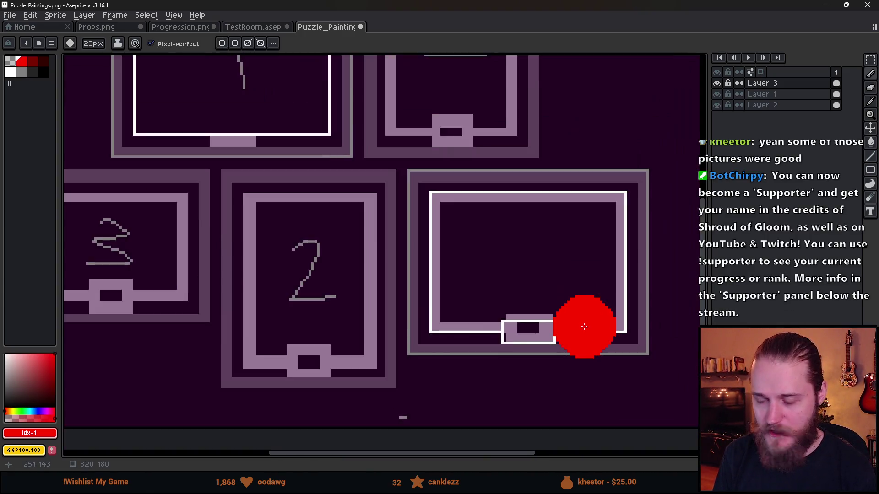
{"action": "scroll", "coordinate": [584, 327], "scroll_direction": "up", "scroll_amount": 3}
{"action": "left_click_drag", "start_coordinate": [585, 324], "coordinate": [526, 350]}
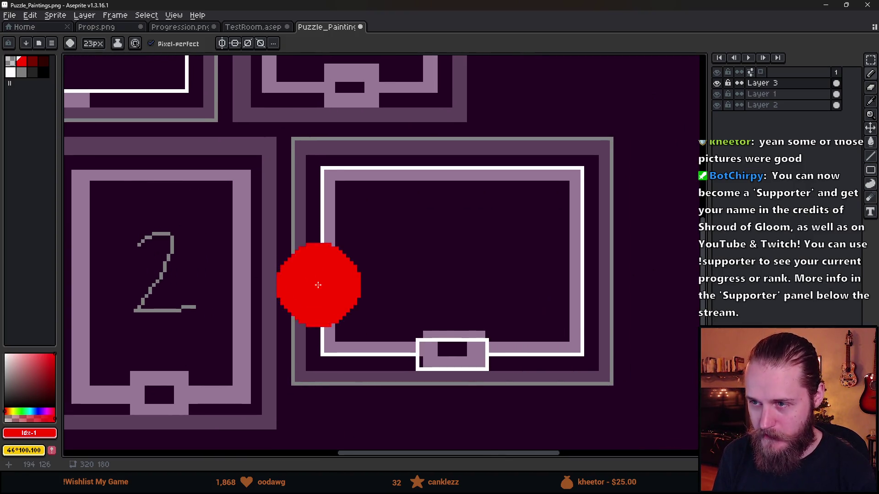
{"action": "left_click", "coordinate": [43, 73]}
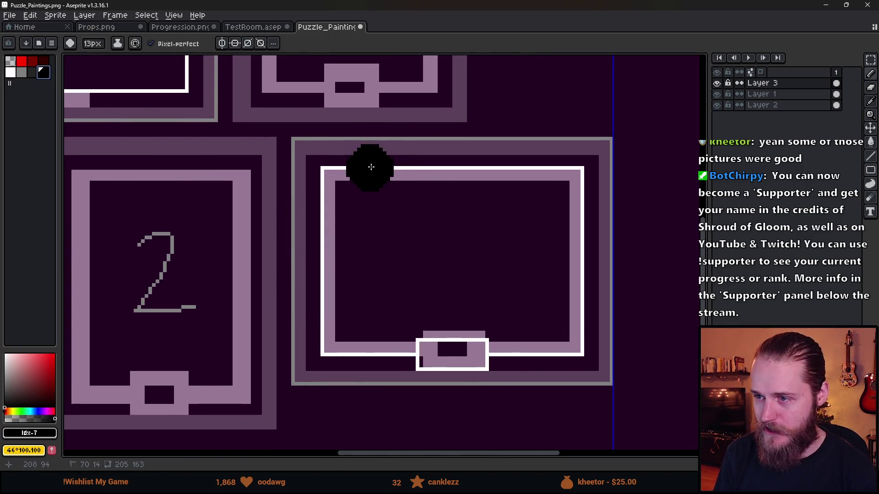
With Contiguous fill on, paint the lower-right frame's outer band, lavender inner frame and bottom box black
{"action": "key", "text": "g"}
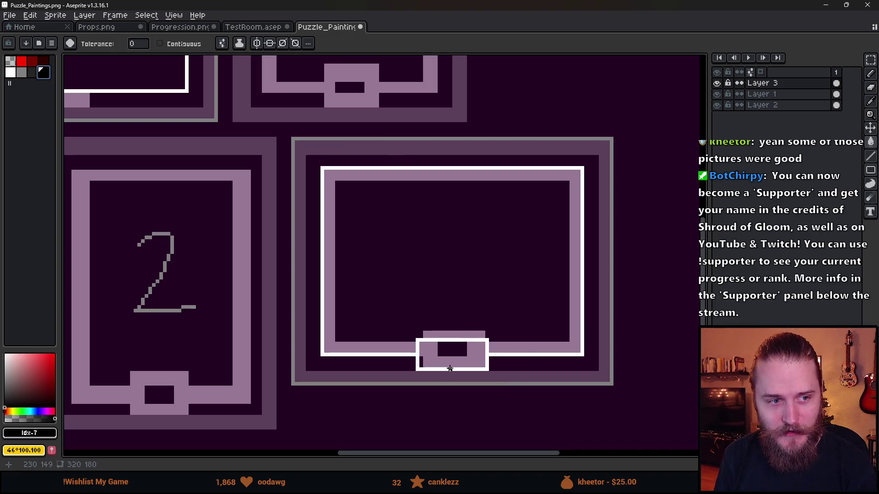
{"action": "left_click", "coordinate": [450, 369]}
{"action": "key", "text": "ctrl+z"}
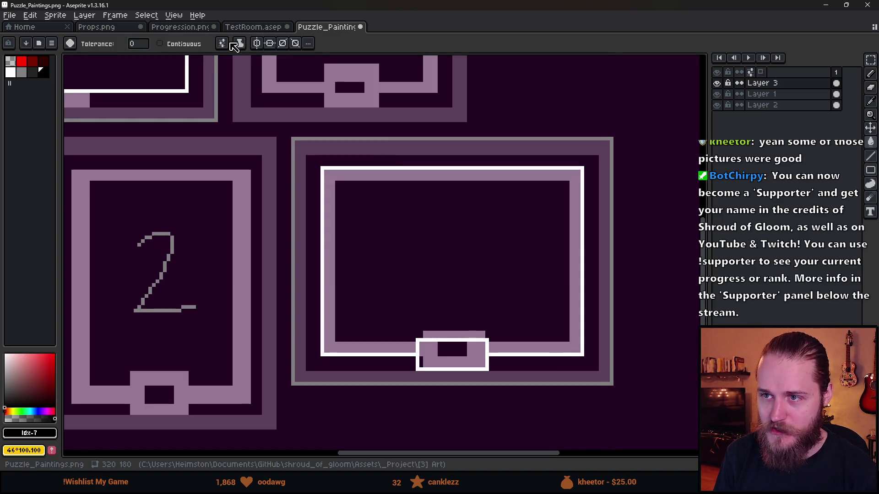
{"action": "left_click", "coordinate": [235, 47]}
{"action": "left_click", "coordinate": [161, 44]}
{"action": "left_click", "coordinate": [352, 154]}
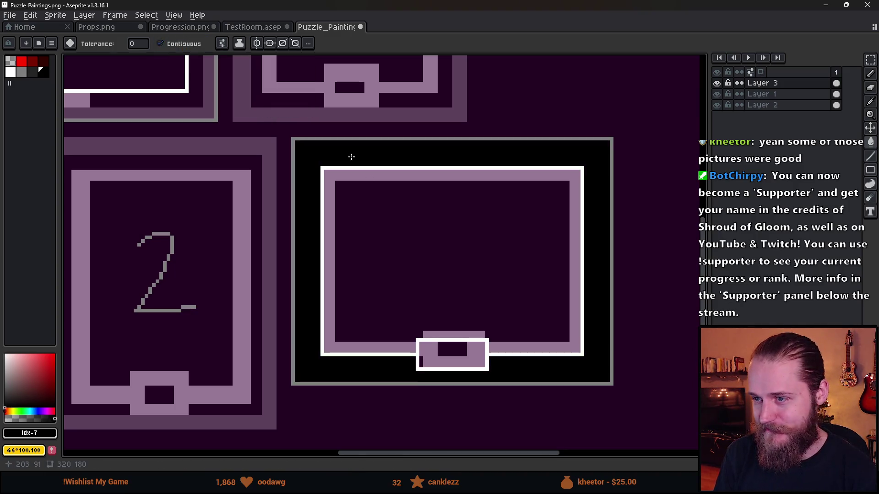
{"action": "left_click", "coordinate": [572, 275]}
{"action": "left_click", "coordinate": [476, 362]}
Switch to the pencil with red as the colour and a 5px brush
{"action": "scroll", "coordinate": [515, 377], "scroll_direction": "down", "scroll_amount": 5}
{"action": "scroll", "coordinate": [517, 379], "scroll_direction": "up", "scroll_amount": 3}
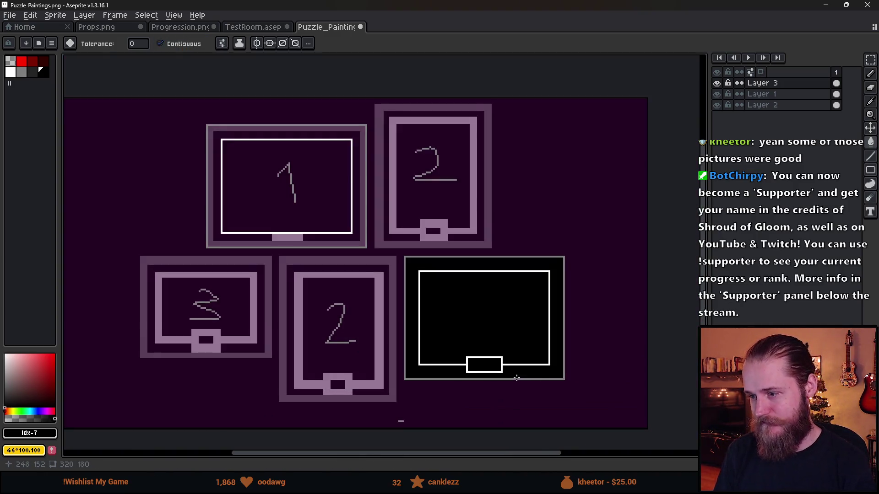
{"action": "scroll", "coordinate": [517, 378], "scroll_direction": "down", "scroll_amount": 2}
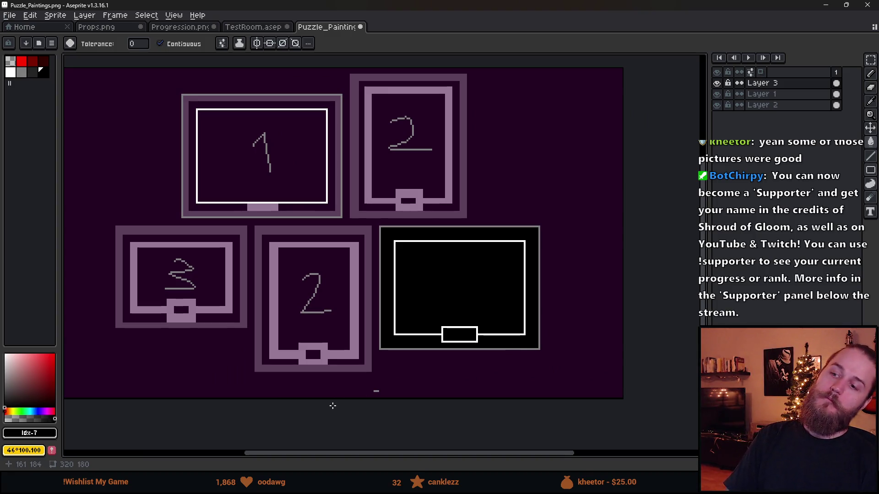
{"action": "scroll", "coordinate": [334, 403], "scroll_direction": "up", "scroll_amount": 5}
{"action": "key", "text": "b"}
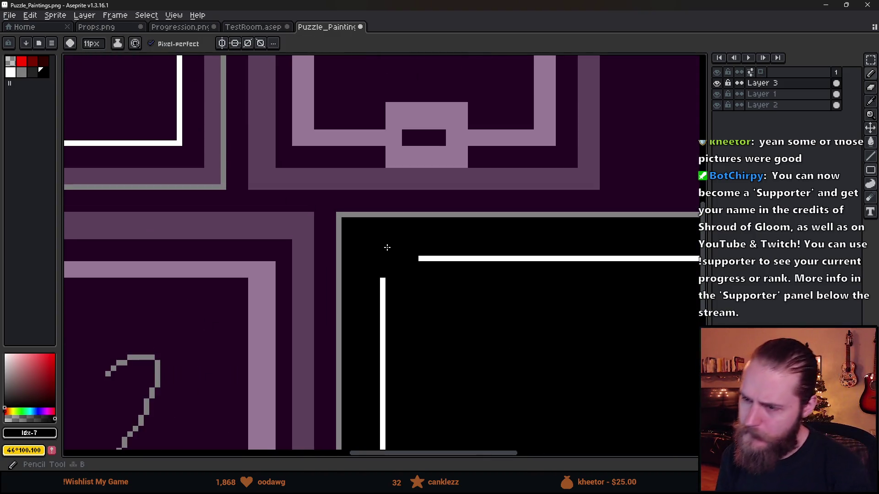
{"action": "left_click", "coordinate": [22, 61]}
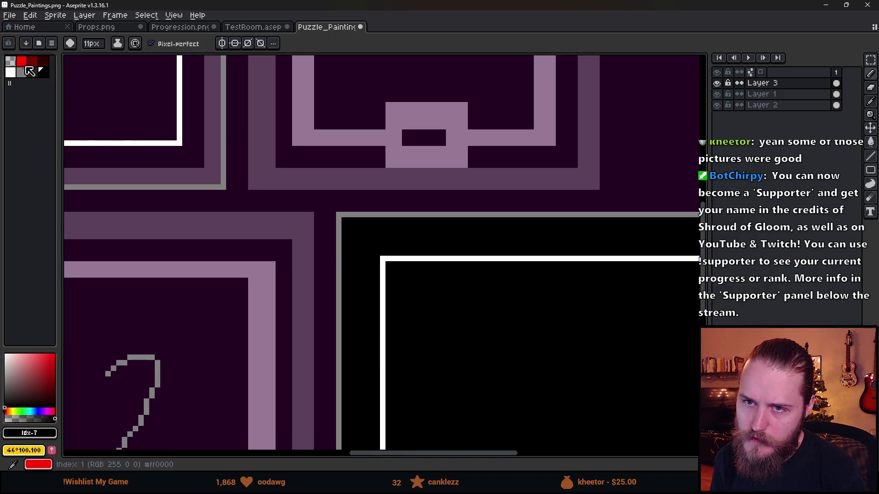
{"action": "key", "text": "minus"}
{"action": "key", "text": "minus"}
{"action": "key", "text": "minus"}
{"action": "key", "text": "minus"}
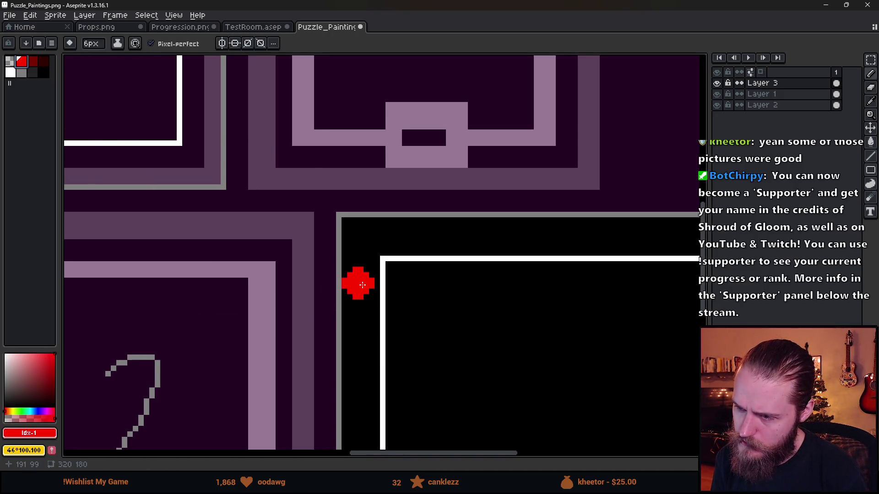
Select the finished black lower-right frame with the rectangular marquee
{"action": "scroll", "coordinate": [361, 284], "scroll_direction": "down", "scroll_amount": 1}
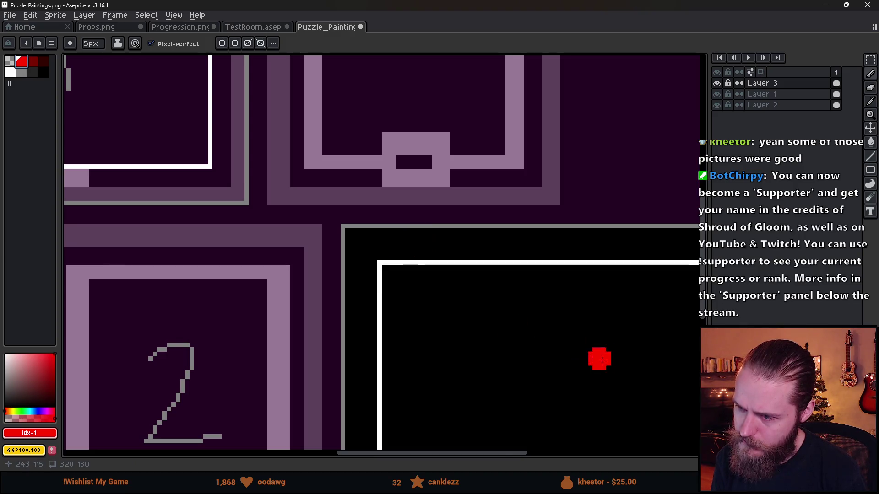
{"action": "left_click_drag", "start_coordinate": [599, 357], "coordinate": [277, 263]}
{"action": "left_click_drag", "start_coordinate": [320, 361], "coordinate": [529, 298]}
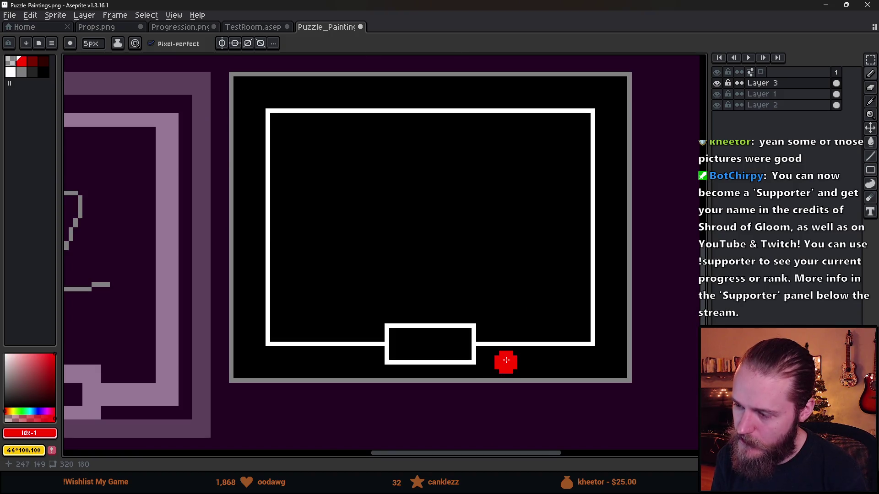
{"action": "scroll", "coordinate": [505, 360], "scroll_direction": "down", "scroll_amount": 4}
{"action": "scroll", "coordinate": [476, 357], "scroll_direction": "up", "scroll_amount": 3}
{"action": "left_click_drag", "start_coordinate": [574, 385], "coordinate": [501, 366]}
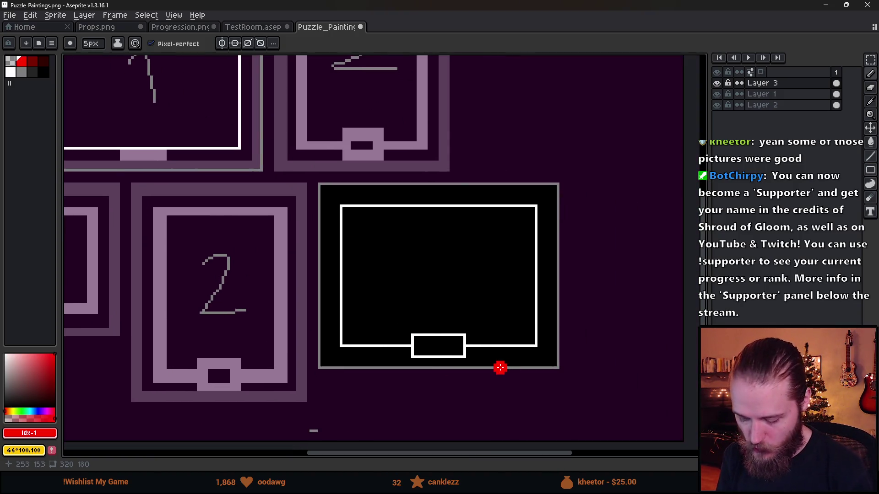
{"action": "key", "text": "m"}
{"action": "mouse_move", "coordinate": [321, 181]}
{"action": "left_mouse_down"}
{"action": "mouse_move", "coordinate": [545, 408]}
{"action": "mouse_move", "coordinate": [621, 430]}
{"action": "left_mouse_up"}
{"action": "scroll", "coordinate": [458, 343], "scroll_direction": "down", "scroll_amount": 1}
{"action": "scroll", "coordinate": [407, 328], "scroll_direction": "up", "scroll_amount": 1}
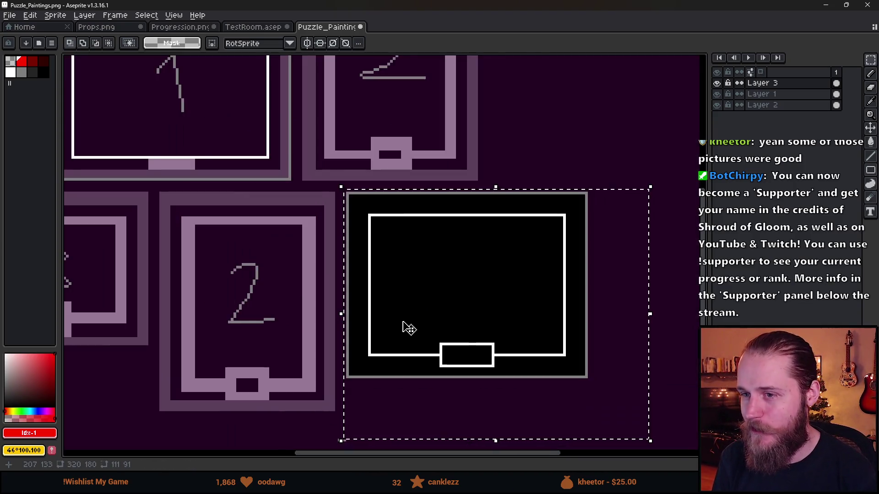
Ctrl-drag a copy of the black frame up over painting 1 and deselect it
{"action": "scroll", "coordinate": [551, 329], "scroll_direction": "down", "scroll_amount": 1}
{"action": "mouse_move", "coordinate": [583, 379]}
{"action": "left_mouse_down"}
{"action": "mouse_move", "coordinate": [383, 257]}
{"action": "mouse_move", "coordinate": [384, 244]}
{"action": "left_mouse_up"}
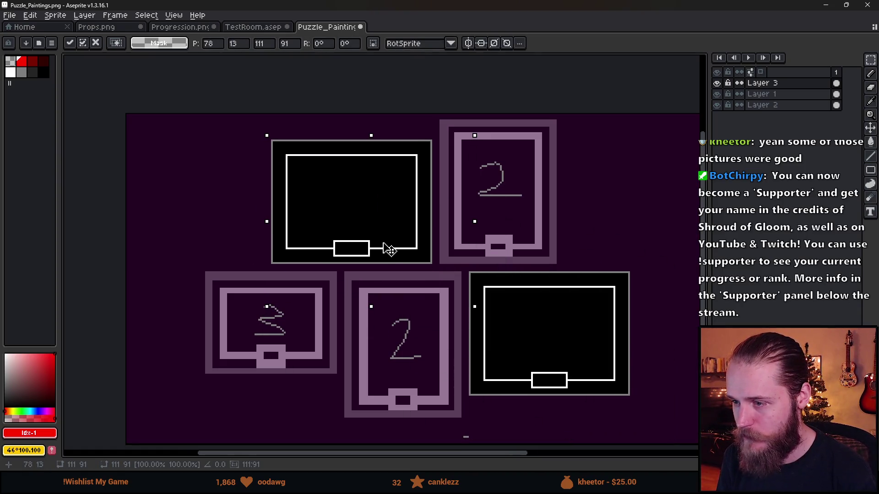
{"action": "key", "text": "ctrl+d"}
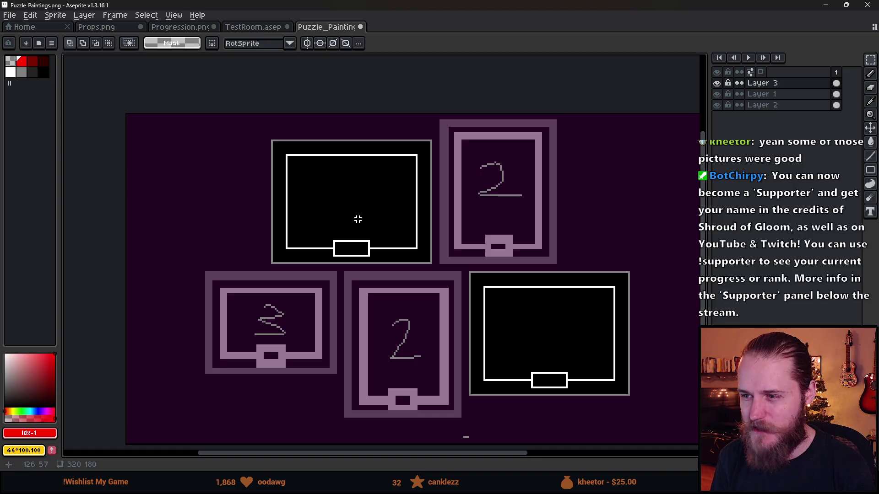
{"action": "scroll", "coordinate": [439, 305], "scroll_direction": "right", "scroll_amount": 1}
{"action": "key", "text": "ctrl"}
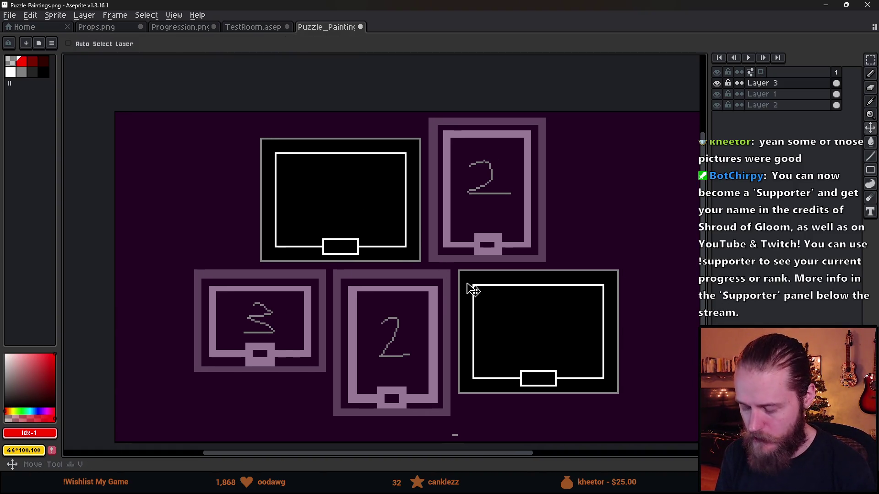
{"action": "scroll", "coordinate": [359, 357], "scroll_direction": "down", "scroll_amount": 1}
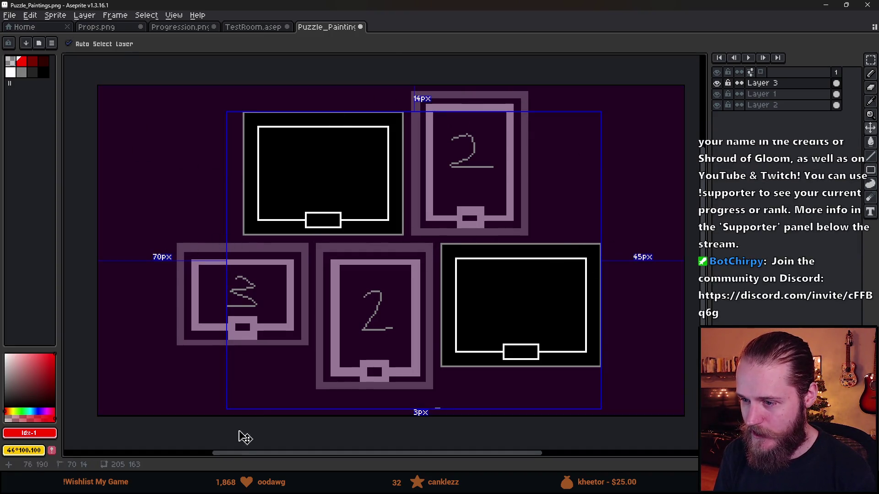
{"action": "key", "text": "ctrl"}
{"action": "scroll", "coordinate": [298, 261], "scroll_direction": "up", "scroll_amount": 1}
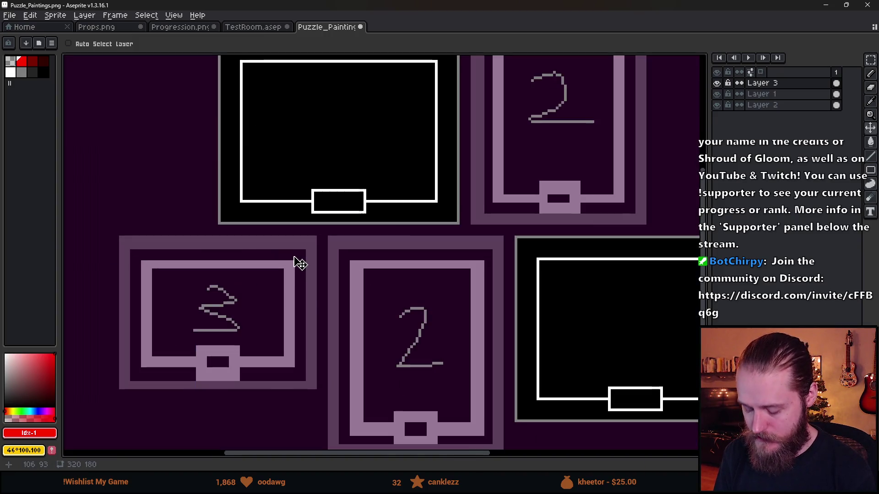
Reselect the lower-right black frame and drop a copy over the top-right painting
{"action": "key", "text": "m"}
{"action": "scroll", "coordinate": [408, 258], "scroll_direction": "down", "scroll_amount": 1}
{"action": "left_click_drag", "start_coordinate": [494, 264], "coordinate": [469, 258]}
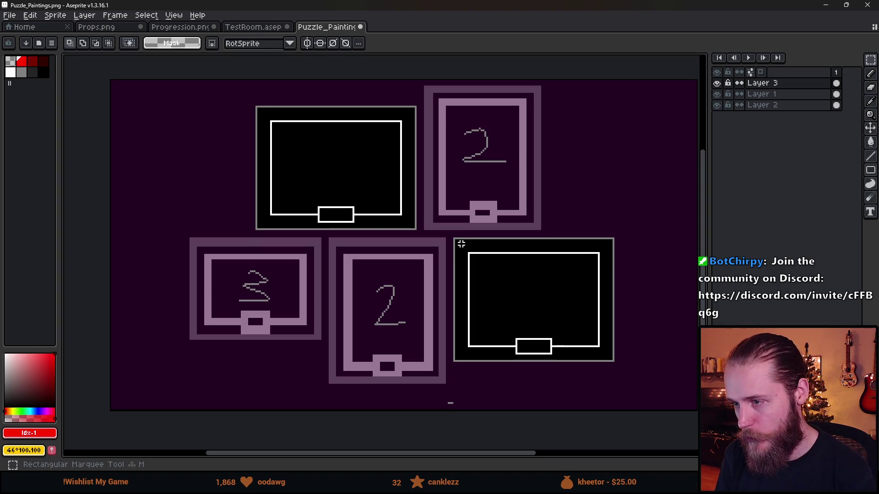
{"action": "left_click_drag", "start_coordinate": [451, 232], "coordinate": [650, 388]}
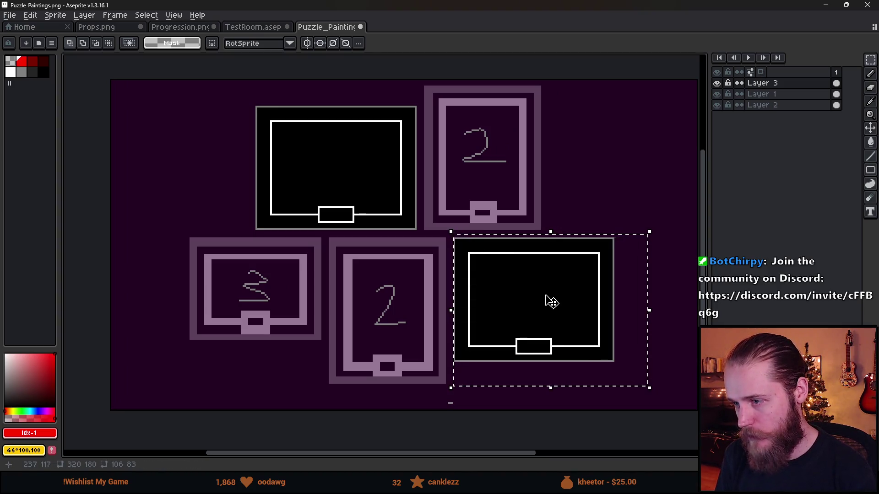
{"action": "scroll", "coordinate": [542, 303], "scroll_direction": "up", "scroll_amount": 2}
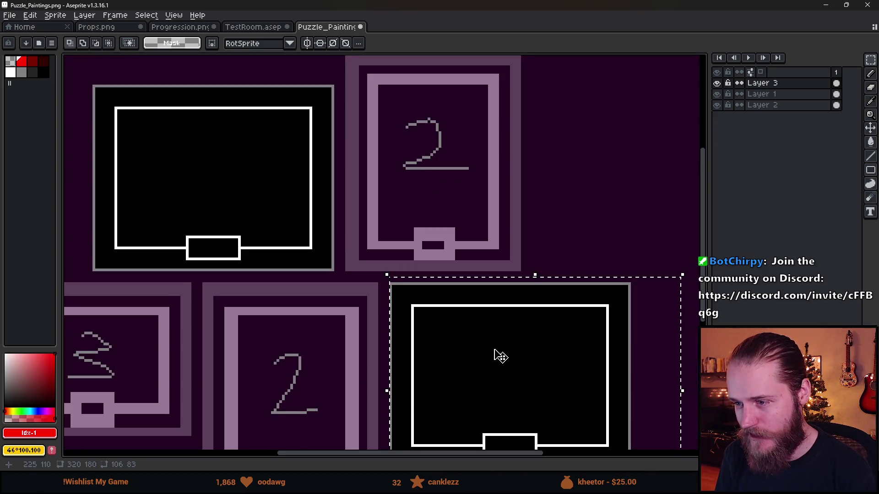
{"action": "scroll", "coordinate": [501, 356], "scroll_direction": "down", "scroll_amount": 2}
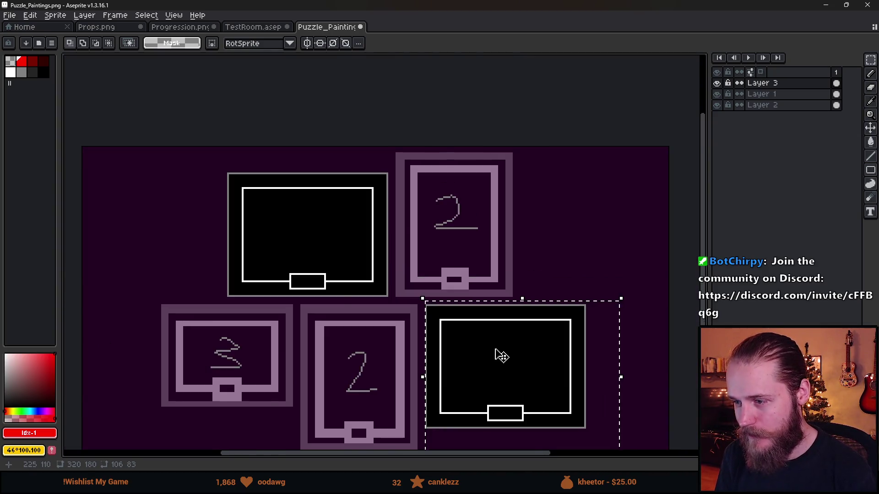
{"action": "scroll", "coordinate": [501, 356], "scroll_direction": "up", "scroll_amount": 2}
{"action": "mouse_move", "coordinate": [503, 380]}
{"action": "left_mouse_down"}
{"action": "mouse_move", "coordinate": [533, 241]}
{"action": "mouse_move", "coordinate": [491, 177]}
{"action": "mouse_move", "coordinate": [467, 243]}
{"action": "mouse_move", "coordinate": [436, 228]}
{"action": "left_mouse_up"}
{"action": "left_click", "coordinate": [657, 236]}
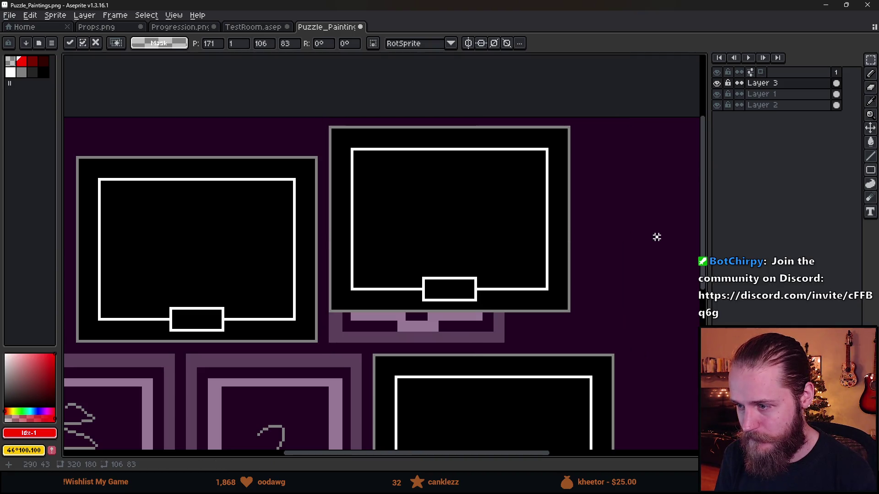
Narrow the new top-right frame by moving its right side inward
{"action": "scroll", "coordinate": [410, 237], "scroll_direction": "up", "scroll_amount": 1}
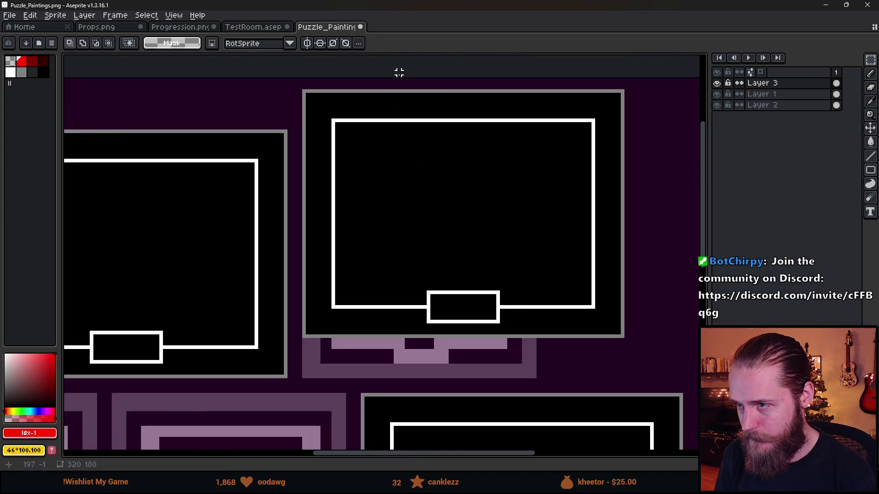
{"action": "mouse_move", "coordinate": [408, 84]}
{"action": "left_mouse_down"}
{"action": "mouse_move", "coordinate": [625, 338]}
{"action": "mouse_move", "coordinate": [658, 359]}
{"action": "left_mouse_up"}
{"action": "left_click_drag", "start_coordinate": [613, 338], "coordinate": [555, 338]}
{"action": "left_click", "coordinate": [651, 310]}
{"action": "mouse_move", "coordinate": [487, 86]}
{"action": "left_mouse_down"}
{"action": "mouse_move", "coordinate": [599, 353]}
{"action": "mouse_move", "coordinate": [575, 330]}
{"action": "mouse_move", "coordinate": [549, 330]}
{"action": "left_mouse_up"}
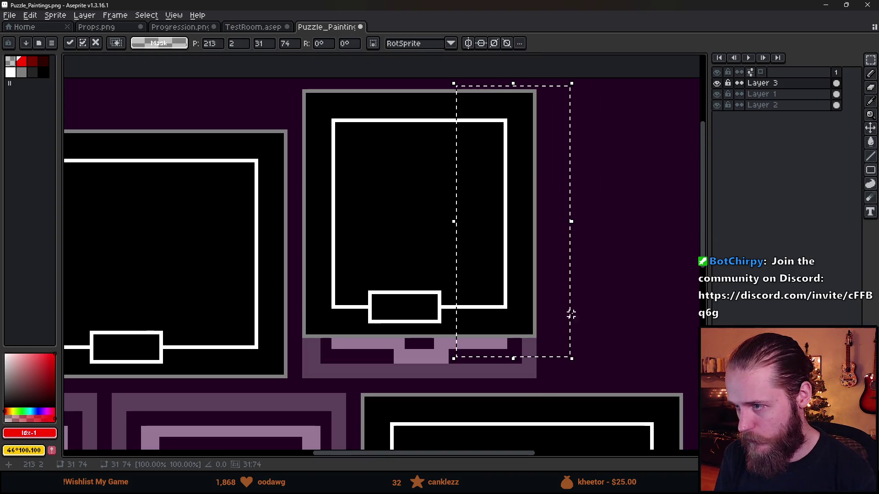
{"action": "left_click", "coordinate": [618, 284]}
{"action": "left_click_drag", "start_coordinate": [586, 186], "coordinate": [587, 188]}
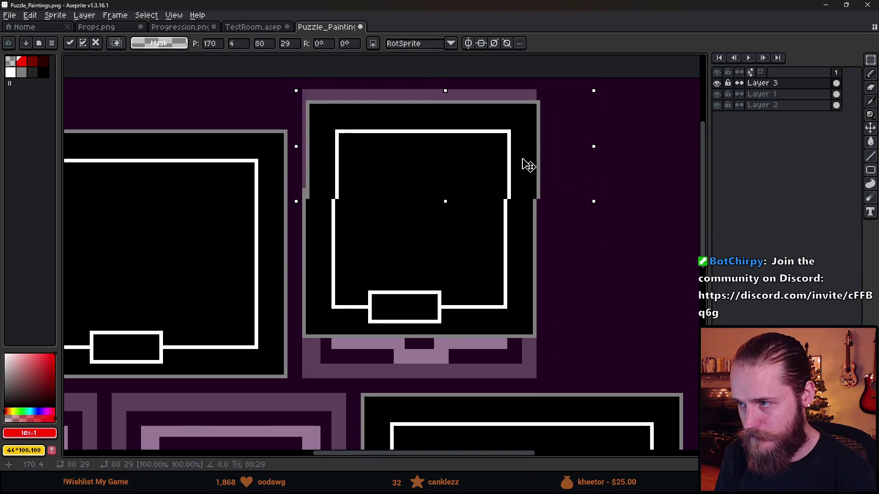
{"action": "key", "text": "ctrl+d"}
Lengthen the frame by moving its lower part down and stretching a body slice to fill the gap
{"action": "scroll", "coordinate": [366, 229], "scroll_direction": "down", "scroll_amount": 2}
{"action": "left_click_drag", "start_coordinate": [285, 195], "coordinate": [540, 305]}
{"action": "left_click_drag", "start_coordinate": [501, 282], "coordinate": [496, 318]}
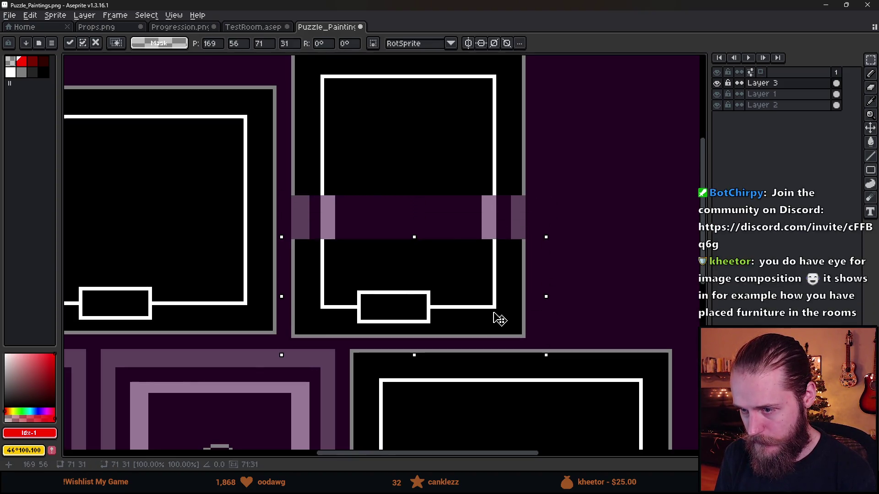
{"action": "key", "text": "Return"}
{"action": "key", "text": "ctrl+d"}
{"action": "left_click_drag", "start_coordinate": [289, 222], "coordinate": [542, 267]}
{"action": "left_click", "coordinate": [418, 221]}
{"action": "left_click_drag", "start_coordinate": [418, 221], "coordinate": [412, 152]}
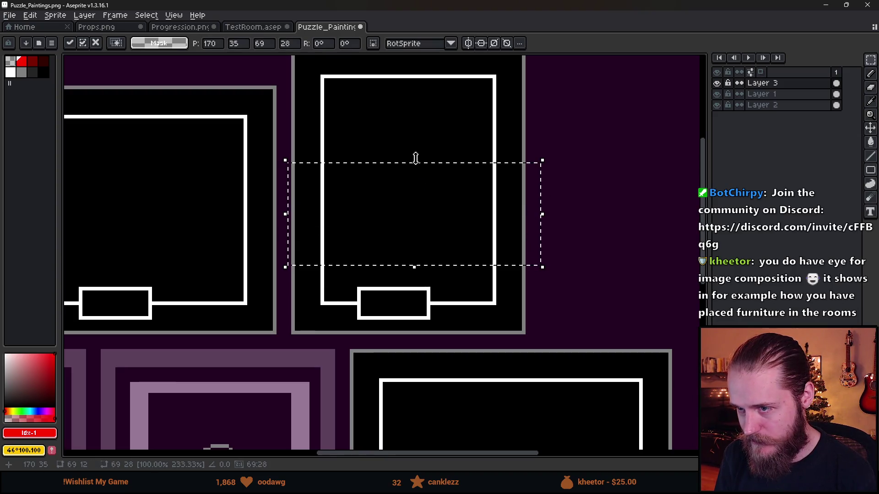
{"action": "key", "text": "Return"}
{"action": "key", "text": "ctrl+d"}
Select the small bottom box and shift it toward the frame's centre
{"action": "scroll", "coordinate": [585, 238], "scroll_direction": "down", "scroll_amount": 2}
{"action": "scroll", "coordinate": [479, 274], "scroll_direction": "up", "scroll_amount": 2}
{"action": "scroll", "coordinate": [425, 281], "scroll_direction": "up", "scroll_amount": 2}
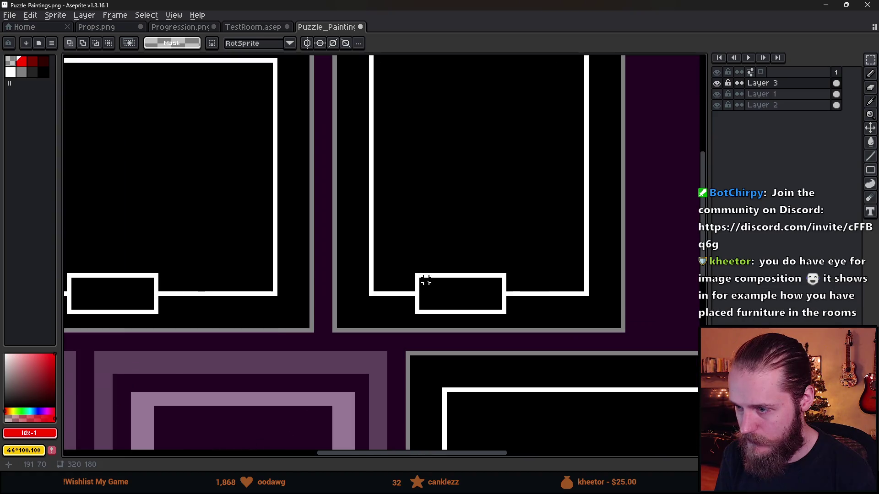
{"action": "left_click_drag", "start_coordinate": [416, 275], "coordinate": [503, 314]}
{"action": "key", "text": "ctrl+d"}
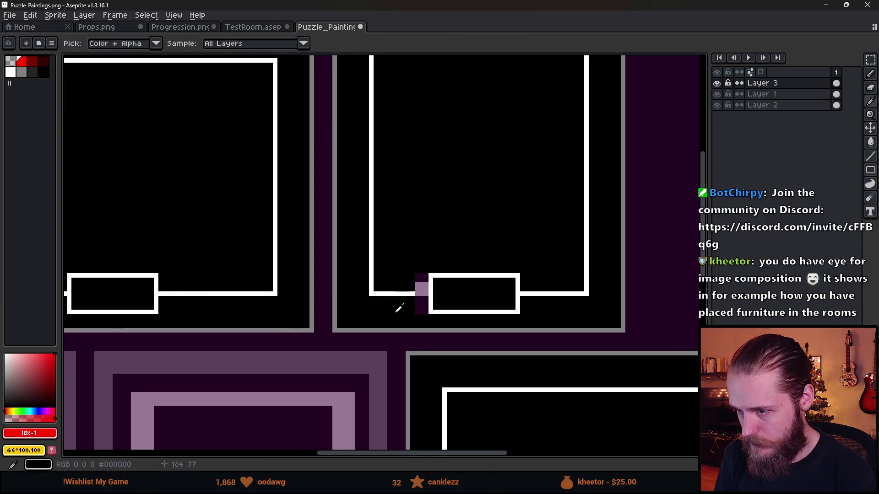
Patch the gap beside the bottom box and nudge the box rectangle into place by a pixel
{"action": "mouse_move", "coordinate": [394, 266]}
{"action": "left_mouse_down"}
{"action": "mouse_move", "coordinate": [414, 321]}
{"action": "mouse_move", "coordinate": [429, 295]}
{"action": "left_mouse_up"}
{"action": "key", "text": "b"}
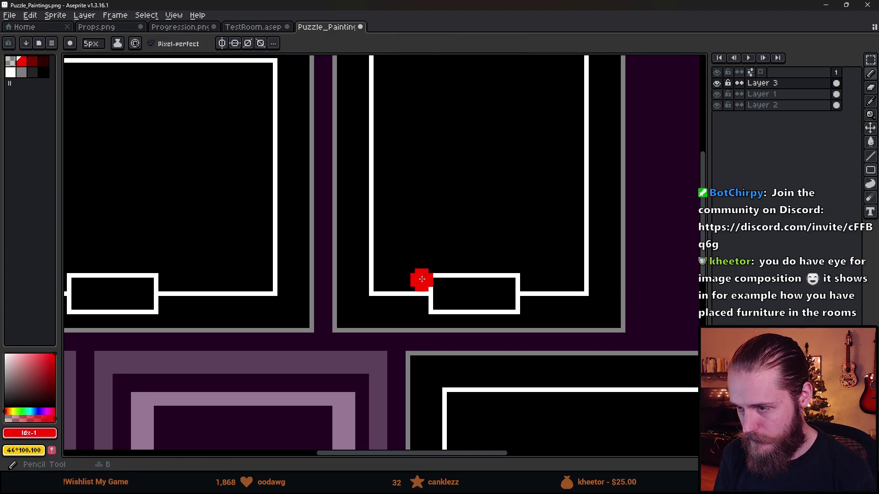
{"action": "key", "text": "minus"}
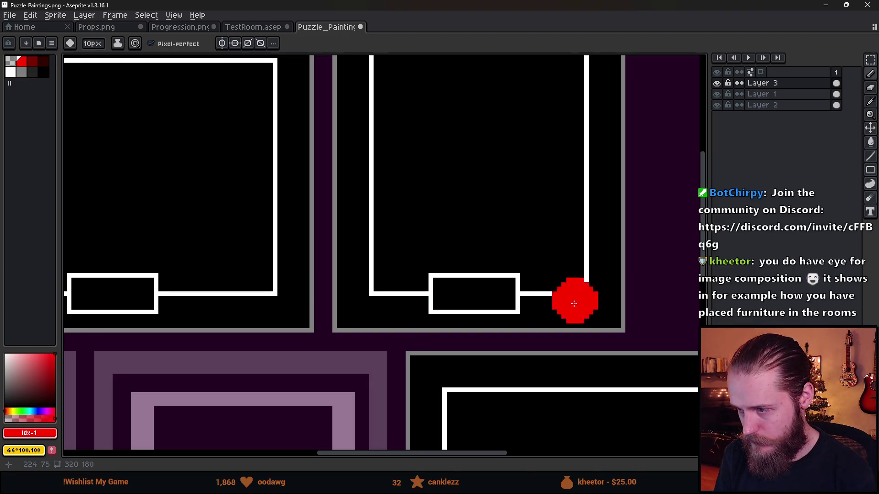
{"action": "key", "text": "m"}
{"action": "left_click_drag", "start_coordinate": [412, 271], "coordinate": [539, 324]}
{"action": "key", "text": "Right"}
{"action": "key", "text": "Down"}
{"action": "key", "text": "Up"}
{"action": "key", "text": "Return"}
Select the thin strip beside the box, then deselect to review the whole sprite
{"action": "key", "text": "b"}
{"action": "key", "text": "v"}
{"action": "key", "text": "b"}
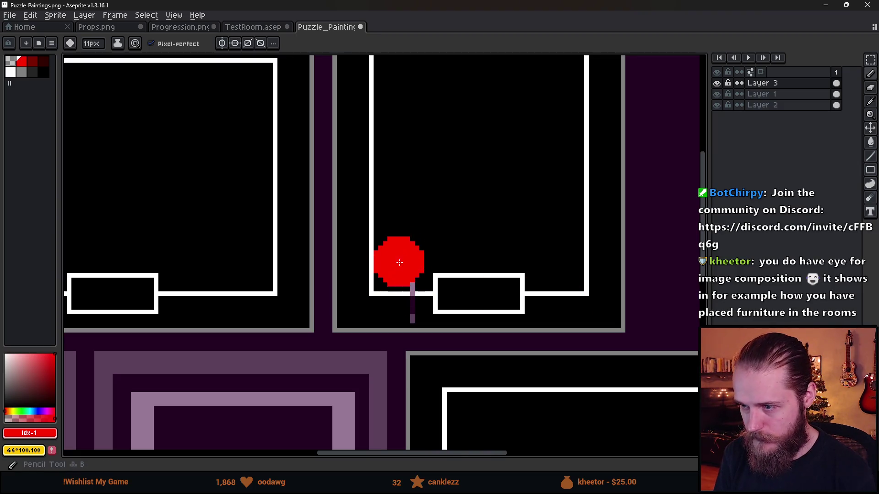
{"action": "key", "text": "m"}
{"action": "left_click_drag", "start_coordinate": [398, 267], "coordinate": [407, 331]}
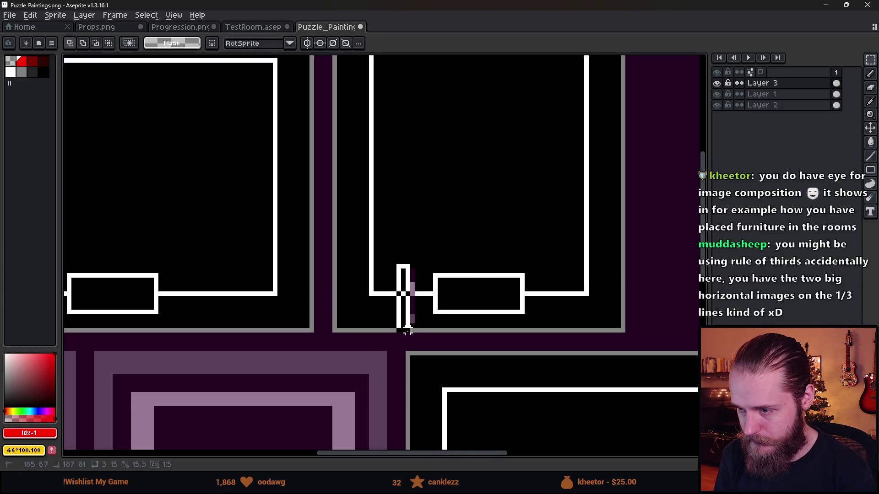
{"action": "key", "text": "ctrl+d"}
{"action": "scroll", "coordinate": [471, 251], "scroll_direction": "down", "scroll_amount": 2}
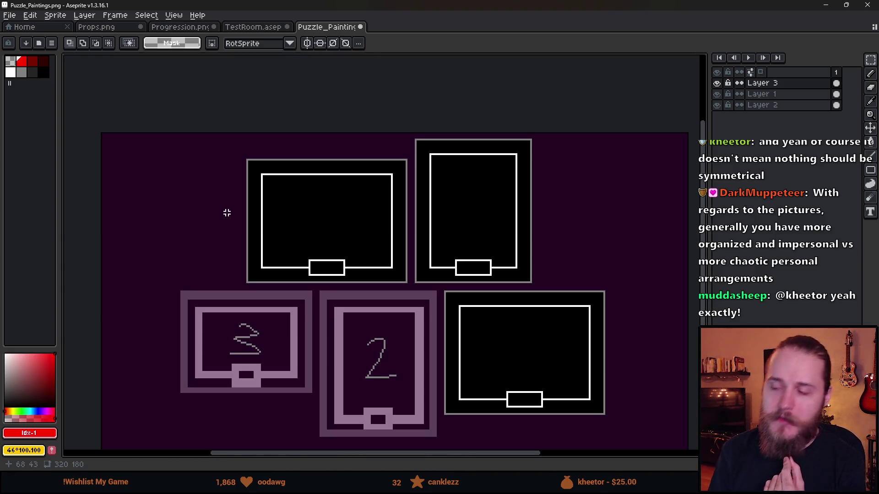
Zoom out and marquee-select the whole top-right black portrait frame
{"action": "scroll", "coordinate": [302, 235], "scroll_direction": "down", "scroll_amount": 2}
{"action": "scroll", "coordinate": [323, 251], "scroll_direction": "up", "scroll_amount": 2}
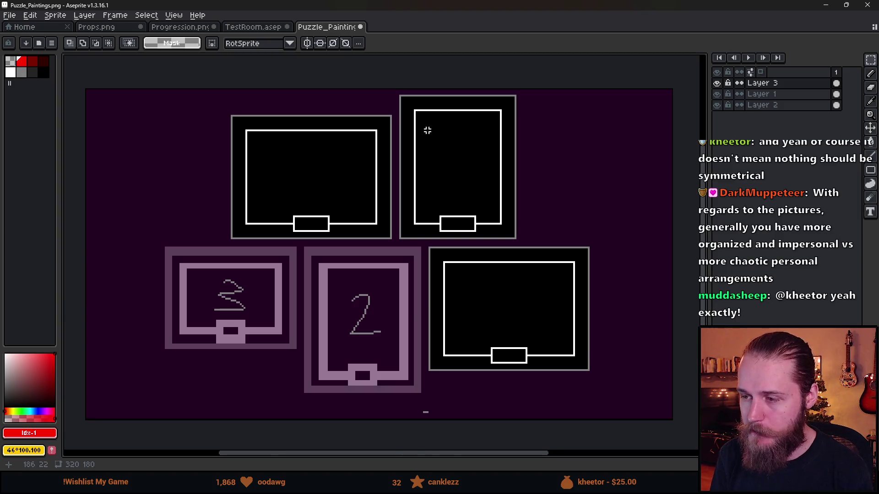
{"action": "scroll", "coordinate": [427, 130], "scroll_direction": "up", "scroll_amount": 2}
{"action": "left_click_drag", "start_coordinate": [381, 67], "coordinate": [591, 297]}
{"action": "scroll", "coordinate": [590, 297], "scroll_direction": "down", "scroll_amount": 4}
{"action": "scroll", "coordinate": [524, 242], "scroll_direction": "up", "scroll_amount": 2}
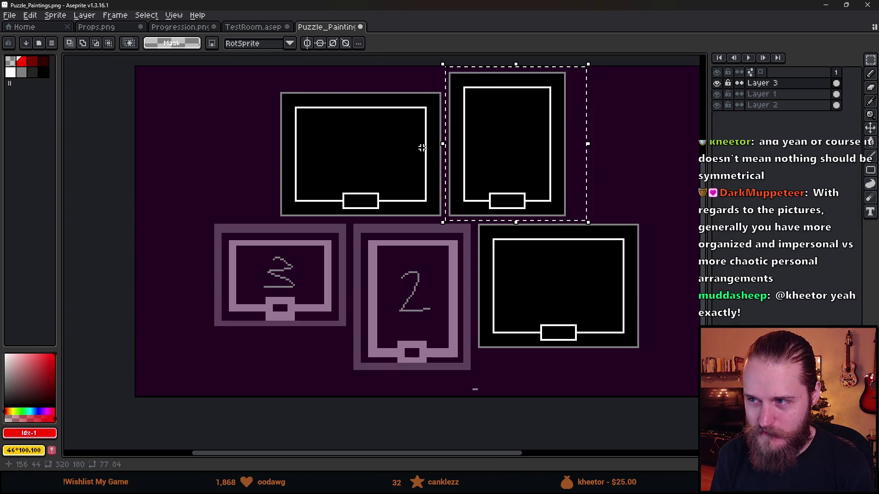
Drop a copy of the portrait frame over the lower '2' painting, then bring up the photo wall references
{"action": "left_click", "coordinate": [528, 149]}
{"action": "mouse_move", "coordinate": [528, 149]}
{"action": "left_mouse_down"}
{"action": "mouse_move", "coordinate": [447, 349]}
{"action": "mouse_move", "coordinate": [441, 317]}
{"action": "left_mouse_up"}
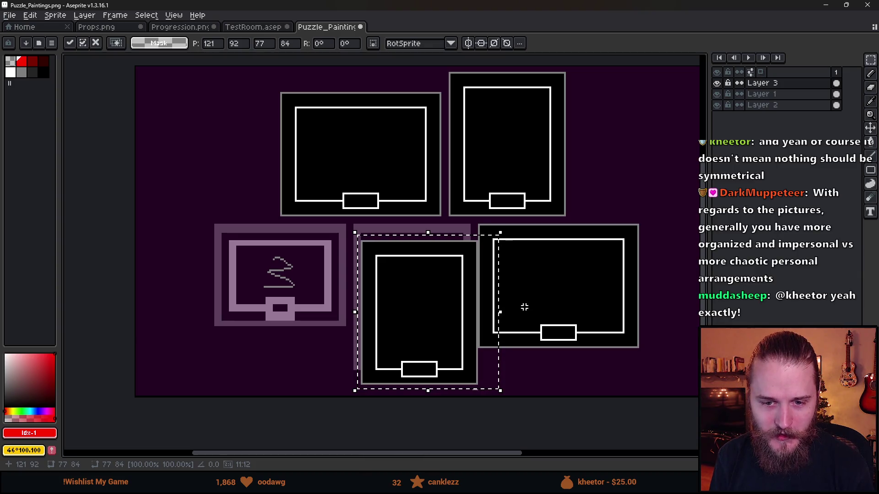
{"action": "scroll", "coordinate": [446, 304], "scroll_direction": "up", "scroll_amount": 1}
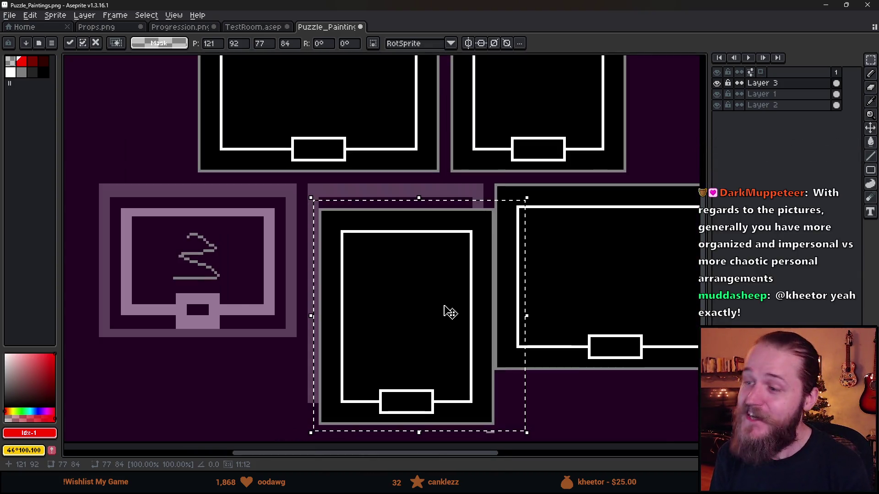
{"action": "left_click_drag", "start_coordinate": [449, 310], "coordinate": [433, 296]}
{"action": "key", "text": "Up"}
{"action": "key", "text": "Left"}
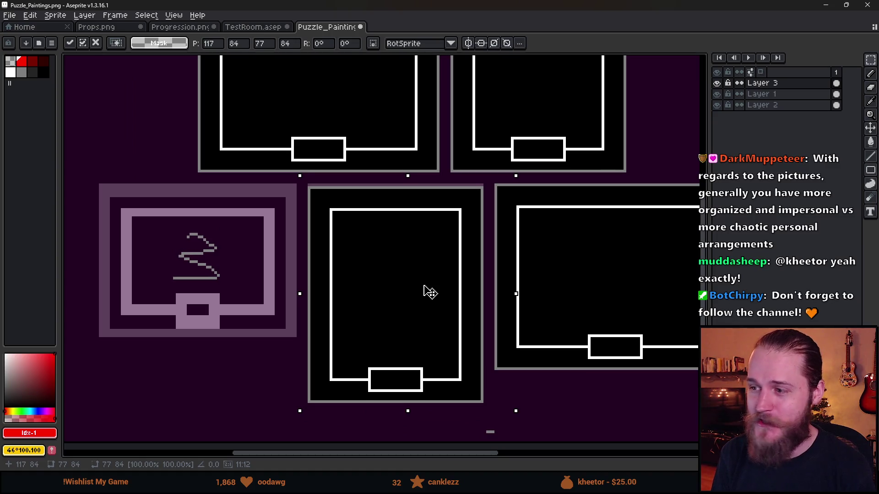
{"action": "key", "text": "Up"}
{"action": "key", "text": "ctrl+d"}
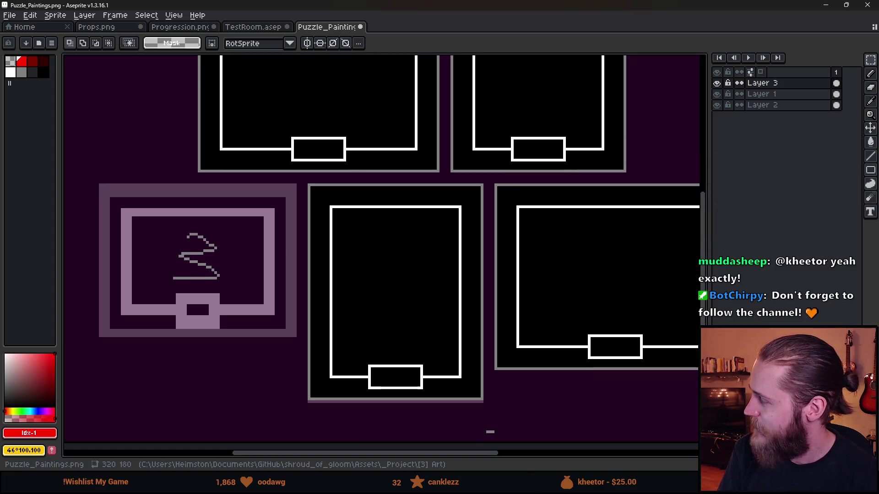
{"action": "key", "text": "alt+Tab"}
{"action": "left_click_drag", "start_coordinate": [422, 75], "coordinate": [379, 28]}
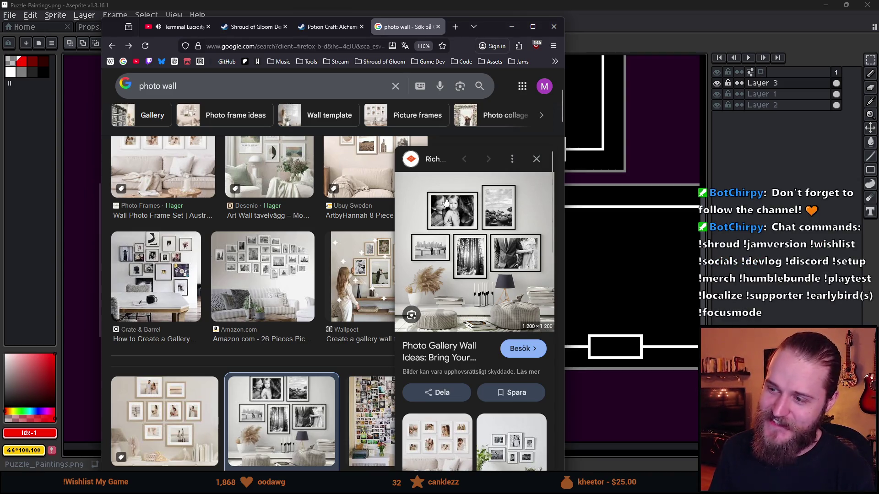
Minimize the Firefox photo wall references to return to the Aseprite canvas
{"action": "left_click", "coordinate": [511, 26]}
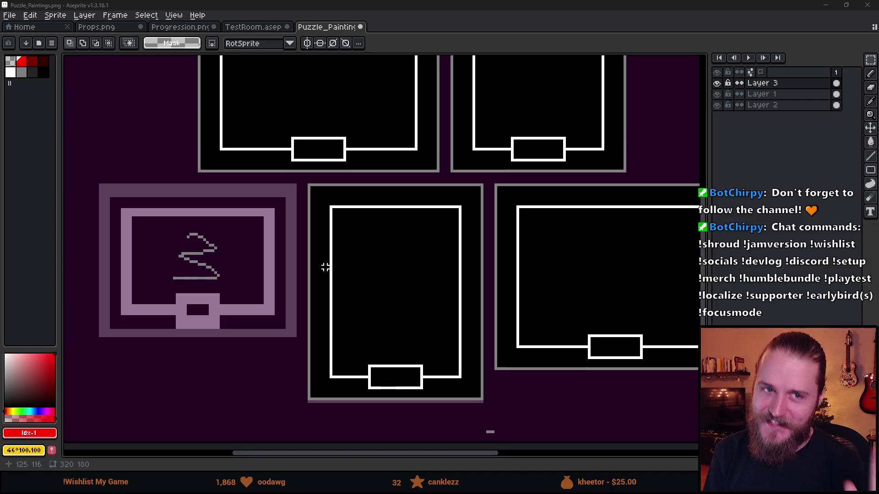
Switch to Props.png and look over its frame sprites
{"action": "scroll", "coordinate": [306, 281], "scroll_direction": "down", "scroll_amount": 5}
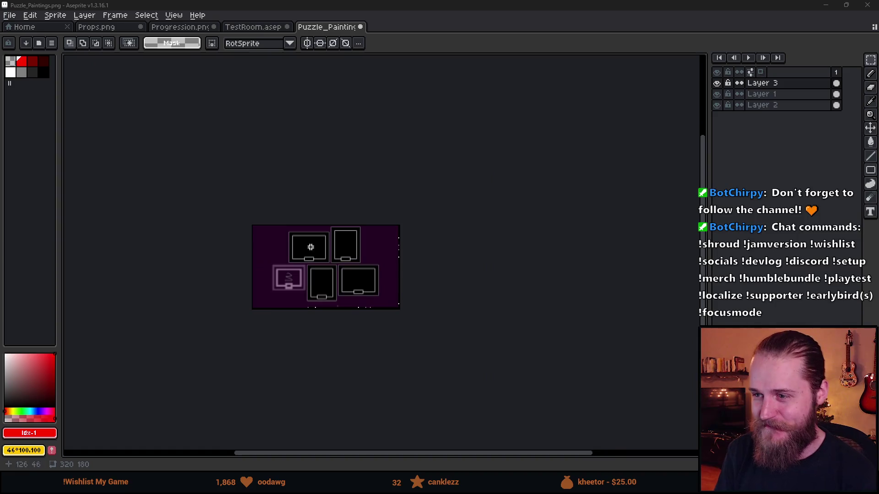
{"action": "scroll", "coordinate": [310, 261], "scroll_direction": "up", "scroll_amount": 5}
{"action": "scroll", "coordinate": [310, 261], "scroll_direction": "down", "scroll_amount": 2}
{"action": "left_click", "coordinate": [96, 26]}
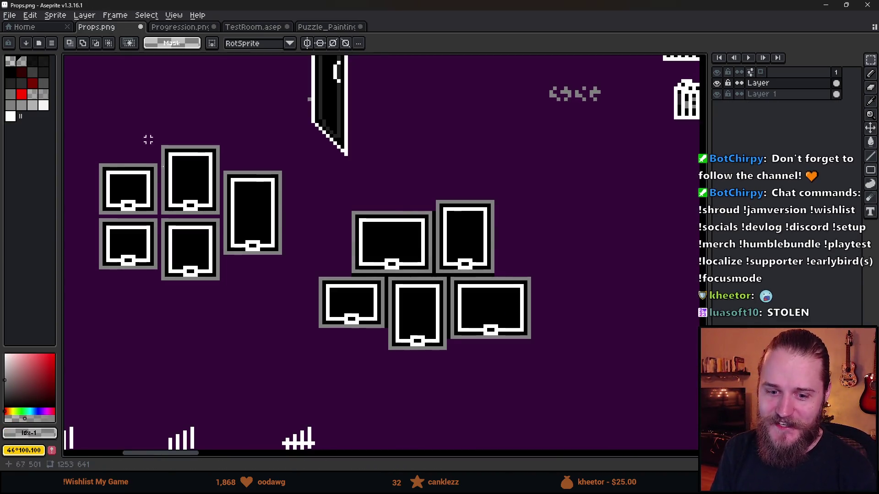
{"action": "scroll", "coordinate": [350, 368], "scroll_direction": "up", "scroll_amount": 2}
{"action": "left_click_drag", "start_coordinate": [349, 368], "coordinate": [358, 376]}
{"action": "scroll", "coordinate": [407, 300], "scroll_direction": "down", "scroll_amount": 2}
{"action": "key", "text": "ctrl+d"}
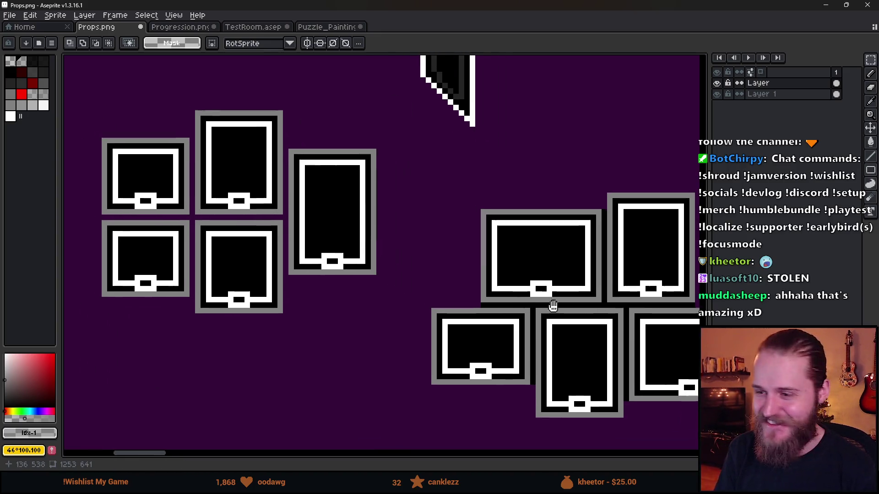
Select the left group of five frame sprites in Props.png, then deselect and pan around
{"action": "scroll", "coordinate": [125, 115], "scroll_direction": "down", "scroll_amount": 1}
{"action": "mouse_move", "coordinate": [126, 114]}
{"action": "left_mouse_down"}
{"action": "mouse_move", "coordinate": [376, 323]}
{"action": "mouse_move", "coordinate": [316, 282]}
{"action": "left_mouse_up"}
{"action": "scroll", "coordinate": [224, 231], "scroll_direction": "up", "scroll_amount": 1}
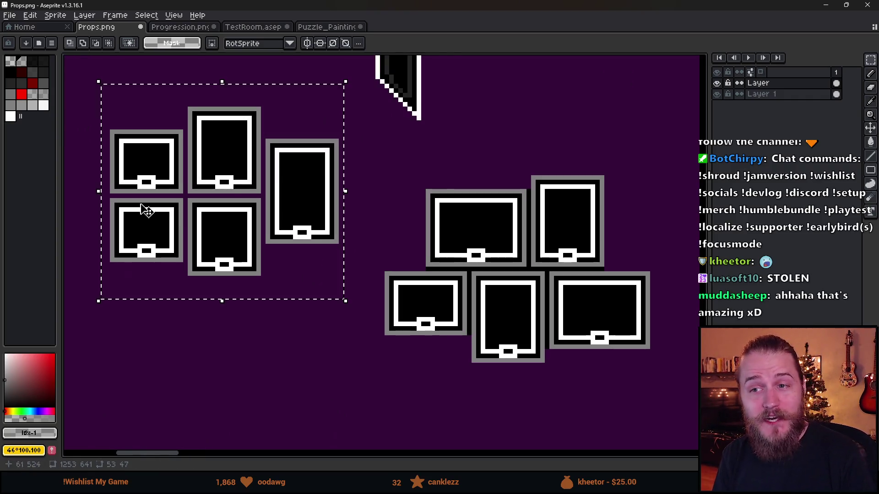
{"action": "left_click_drag", "start_coordinate": [153, 210], "coordinate": [173, 242]}
{"action": "key", "text": "ctrl+d"}
{"action": "mouse_move", "coordinate": [132, 134]}
{"action": "left_mouse_down"}
{"action": "mouse_move", "coordinate": [347, 335]}
{"action": "mouse_move", "coordinate": [384, 331]}
{"action": "mouse_move", "coordinate": [383, 317]}
{"action": "left_mouse_up"}
{"action": "key", "text": "ctrl+d"}
{"action": "mouse_move", "coordinate": [117, 108]}
{"action": "left_mouse_down"}
{"action": "mouse_move", "coordinate": [165, 290]}
{"action": "mouse_move", "coordinate": [367, 320]}
{"action": "mouse_move", "coordinate": [392, 350]}
{"action": "left_mouse_up"}
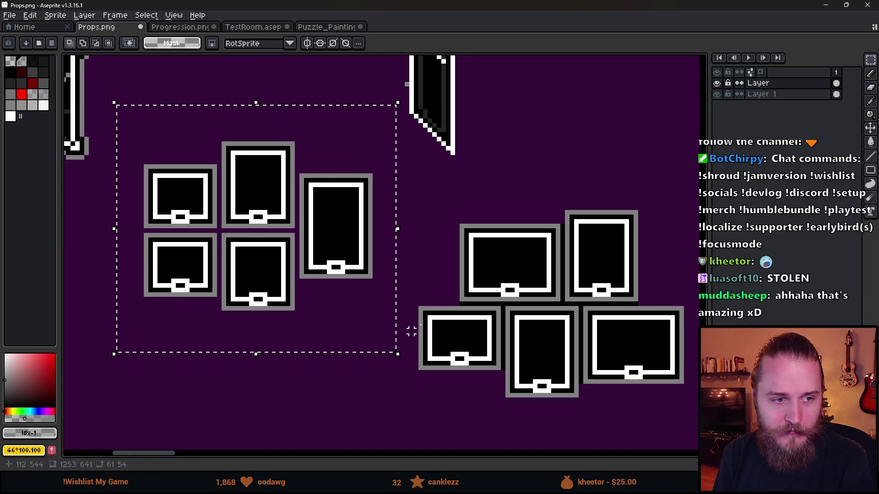
{"action": "key", "text": "ctrl+d"}
{"action": "mouse_move", "coordinate": [120, 127]}
{"action": "left_mouse_down"}
{"action": "mouse_move", "coordinate": [194, 205]}
{"action": "mouse_move", "coordinate": [393, 344]}
{"action": "left_mouse_up"}
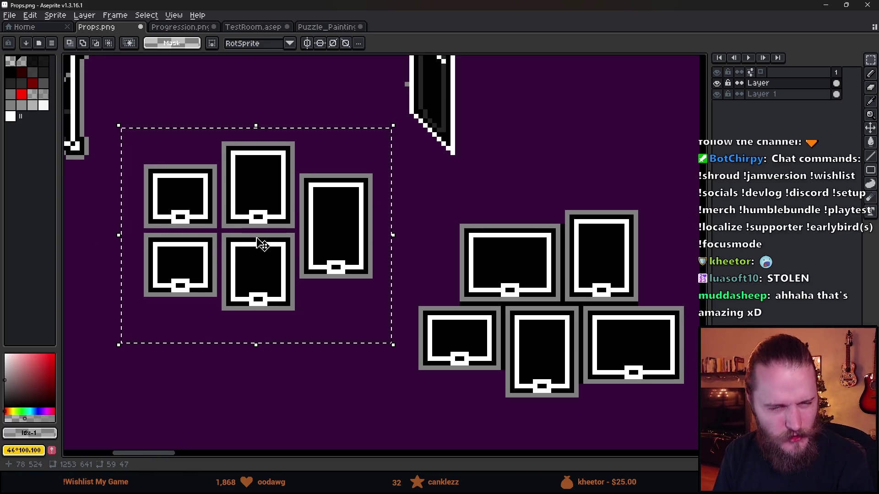
{"action": "left_click", "coordinate": [471, 232]}
{"action": "mouse_move", "coordinate": [471, 232]}
{"action": "left_mouse_down"}
{"action": "mouse_move", "coordinate": [448, 213]}
{"action": "mouse_move", "coordinate": [406, 205]}
{"action": "left_mouse_up"}
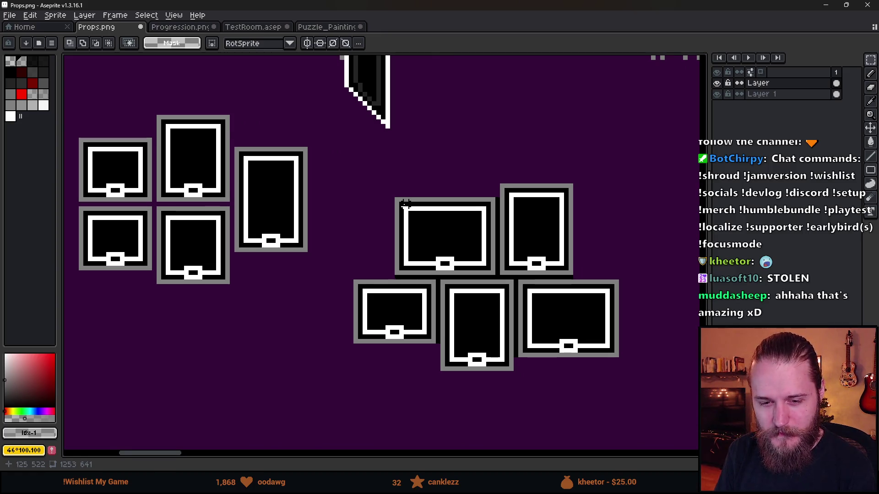
{"action": "scroll", "coordinate": [405, 204], "scroll_direction": "down", "scroll_amount": 1}
{"action": "scroll", "coordinate": [233, 220], "scroll_direction": "up", "scroll_amount": 1}
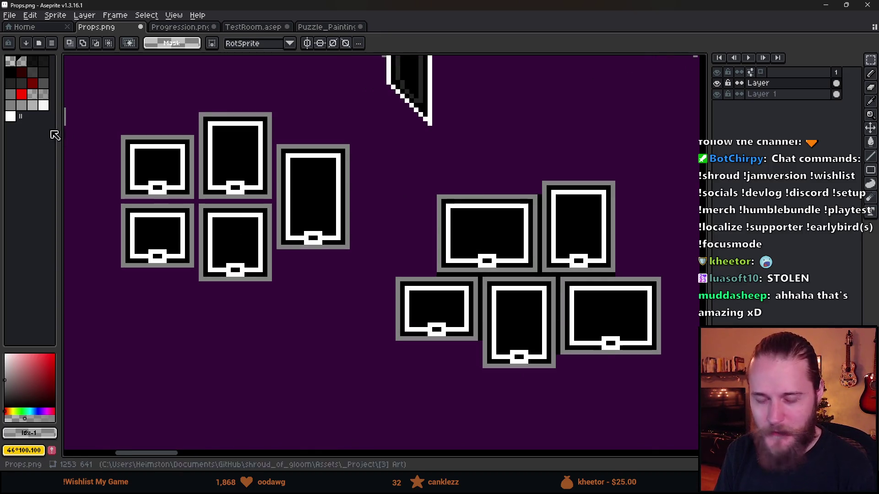
Return to Puzzle_Paintings.png and select the small grey object below the paintings
{"action": "key", "text": "ctrl+shift+Tab"}
{"action": "key", "text": "ctrl+shift+Tab"}
{"action": "mouse_move", "coordinate": [354, 370]}
{"action": "left_mouse_down"}
{"action": "mouse_move", "coordinate": [422, 416]}
{"action": "mouse_move", "coordinate": [445, 399]}
{"action": "left_mouse_up"}
{"action": "scroll", "coordinate": [379, 305], "scroll_direction": "down", "scroll_amount": 1}
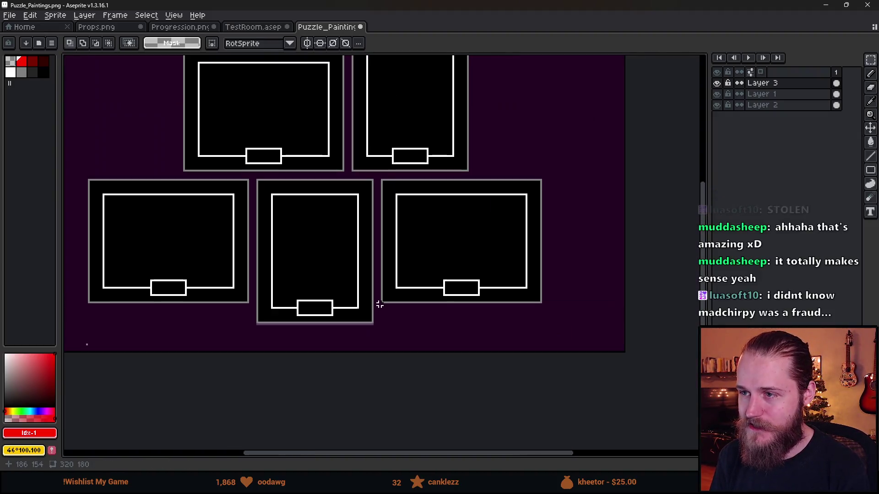
{"action": "scroll", "coordinate": [379, 304], "scroll_direction": "up", "scroll_amount": 1}
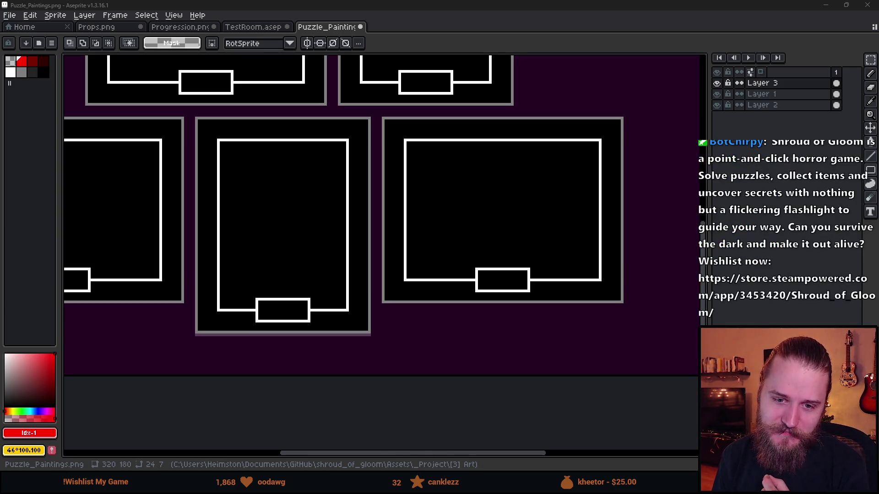
{"action": "scroll", "coordinate": [198, 251], "scroll_direction": "down", "scroll_amount": 3}
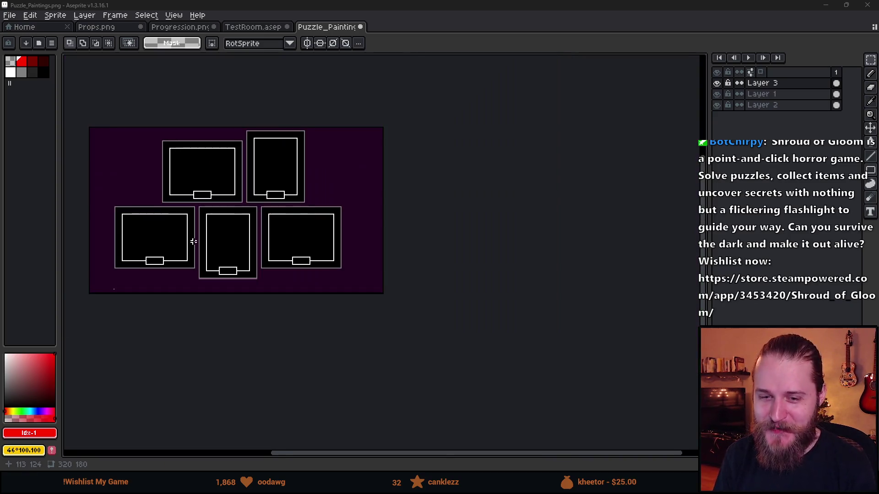
{"action": "scroll", "coordinate": [191, 238], "scroll_direction": "up", "scroll_amount": 4}
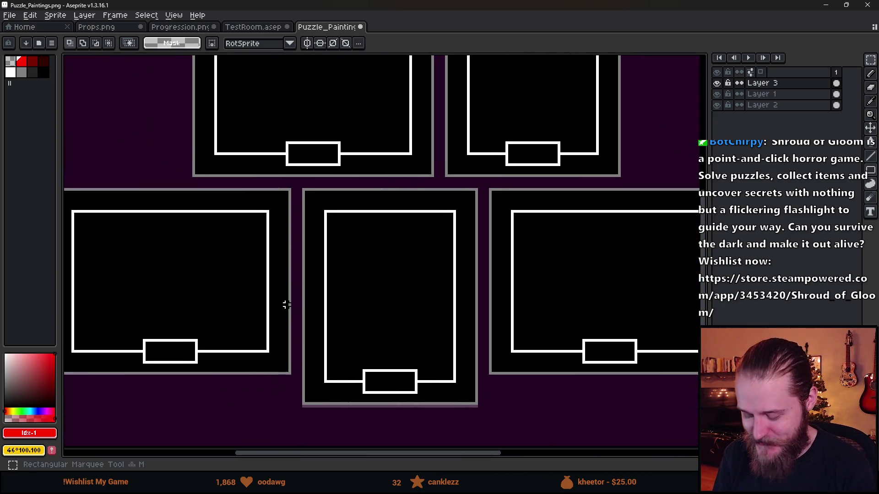
{"action": "left_click_drag", "start_coordinate": [215, 265], "coordinate": [267, 288]}
{"action": "scroll", "coordinate": [269, 293], "scroll_direction": "down", "scroll_amount": 2}
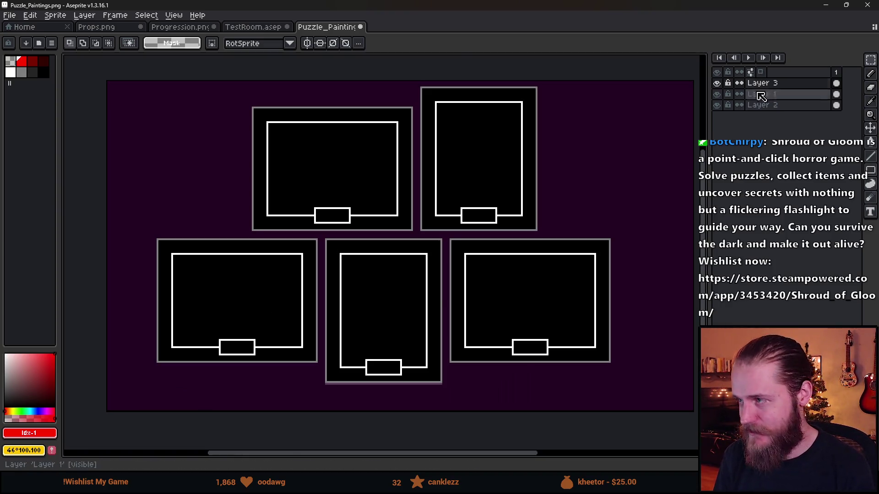
{"action": "left_click", "coordinate": [718, 84]}
{"action": "left_click", "coordinate": [718, 84]}
{"action": "left_click", "coordinate": [718, 84]}
{"action": "left_click", "coordinate": [717, 84]}
{"action": "left_click", "coordinate": [718, 84]}
{"action": "left_click", "coordinate": [718, 84]}
{"action": "left_click", "coordinate": [718, 84]}
{"action": "left_click", "coordinate": [718, 84]}
{"action": "left_click", "coordinate": [718, 84]}
{"action": "left_click", "coordinate": [718, 84]}
{"action": "left_click", "coordinate": [718, 84]}
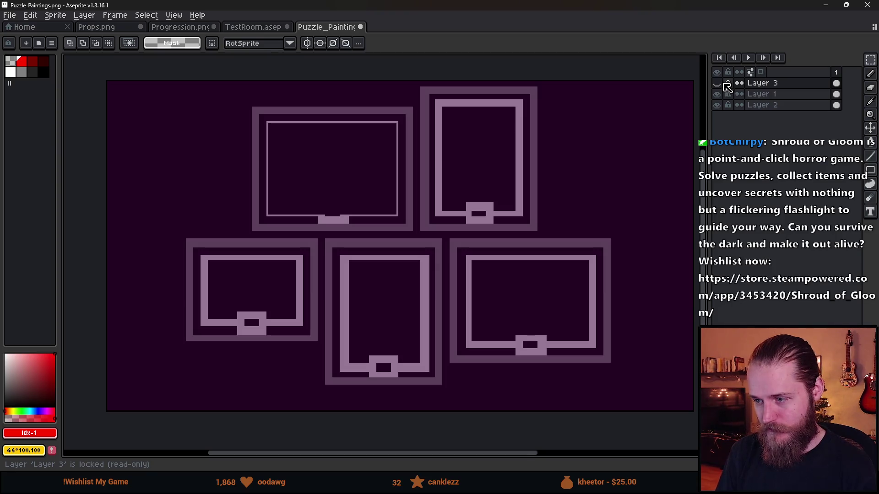
{"action": "left_click", "coordinate": [717, 83]}
{"action": "left_click", "coordinate": [717, 83]}
{"action": "left_click", "coordinate": [717, 83]}
Move the lower-left frame's left strip inward to narrow it
{"action": "scroll", "coordinate": [142, 235], "scroll_direction": "up", "scroll_amount": 2}
{"action": "mouse_move", "coordinate": [143, 220]}
{"action": "left_mouse_down"}
{"action": "mouse_move", "coordinate": [228, 447]}
{"action": "mouse_move", "coordinate": [214, 438]}
{"action": "left_mouse_up"}
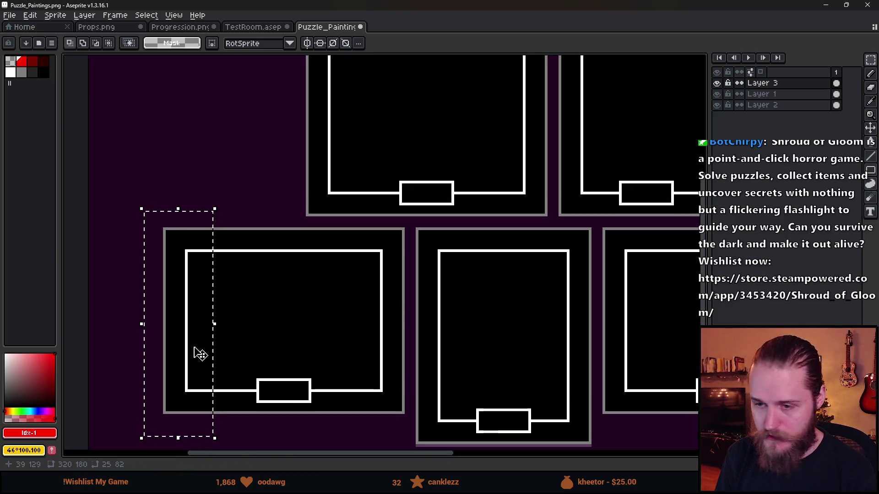
{"action": "mouse_move", "coordinate": [181, 350]}
{"action": "left_mouse_down"}
{"action": "mouse_move", "coordinate": [215, 394]}
{"action": "mouse_move", "coordinate": [228, 353]}
{"action": "left_mouse_up"}
{"action": "key", "text": "ctrl+d"}
Raise the lower-left frame's bottom edge to make it shorter
{"action": "scroll", "coordinate": [247, 384], "scroll_direction": "down", "scroll_amount": 2}
{"action": "left_click_drag", "start_coordinate": [172, 344], "coordinate": [367, 396]}
{"action": "left_click_drag", "start_coordinate": [167, 312], "coordinate": [392, 407]}
{"action": "left_click_drag", "start_coordinate": [367, 389], "coordinate": [368, 356]}
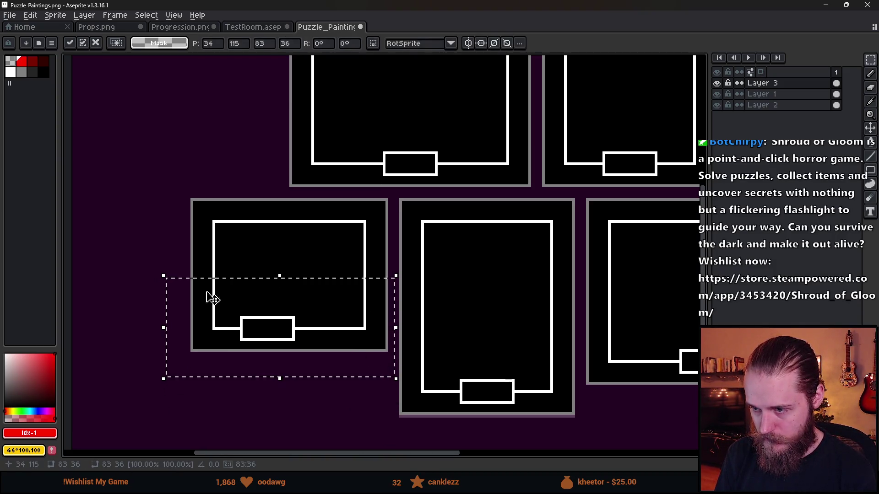
{"action": "key", "text": "ctrl+d"}
Shift the frame's small white box to the right
{"action": "scroll", "coordinate": [270, 300], "scroll_direction": "down", "scroll_amount": 4}
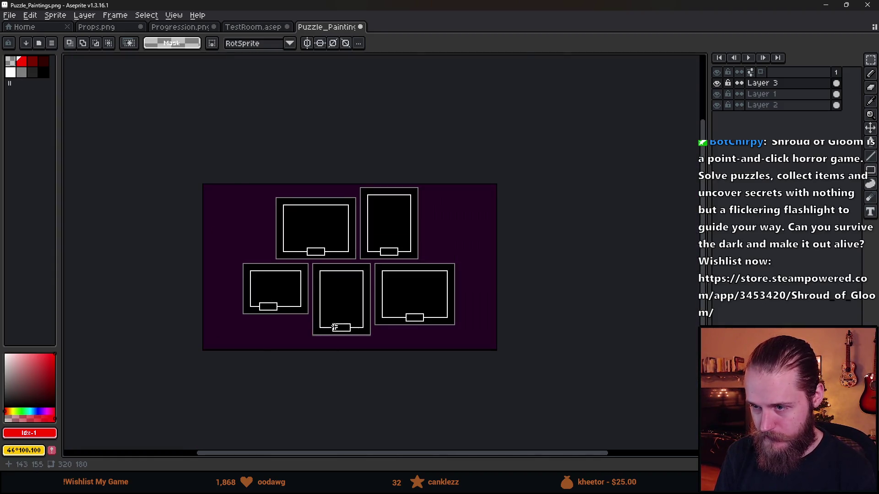
{"action": "scroll", "coordinate": [327, 322], "scroll_direction": "up", "scroll_amount": 2}
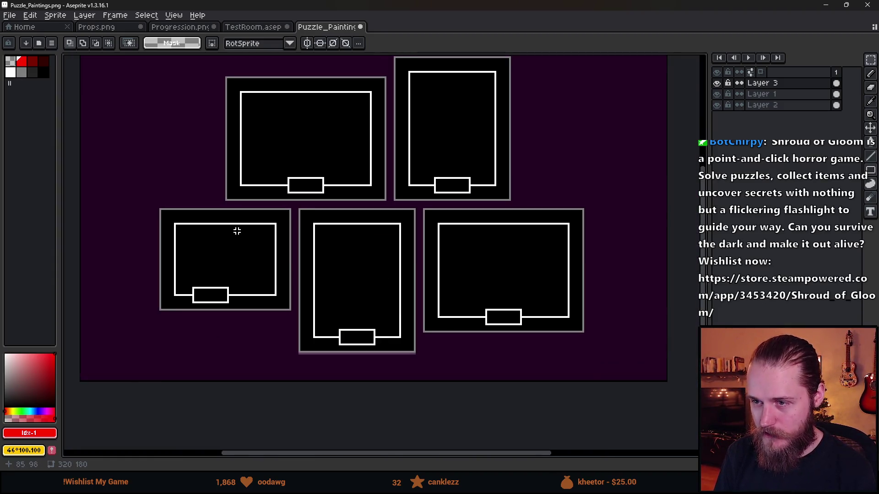
{"action": "scroll", "coordinate": [224, 263], "scroll_direction": "up", "scroll_amount": 3}
{"action": "mouse_move", "coordinate": [153, 282]}
{"action": "left_mouse_down"}
{"action": "mouse_move", "coordinate": [242, 320]}
{"action": "mouse_move", "coordinate": [231, 315]}
{"action": "mouse_move", "coordinate": [253, 315]}
{"action": "left_mouse_up"}
{"action": "left_click", "coordinate": [326, 278]}
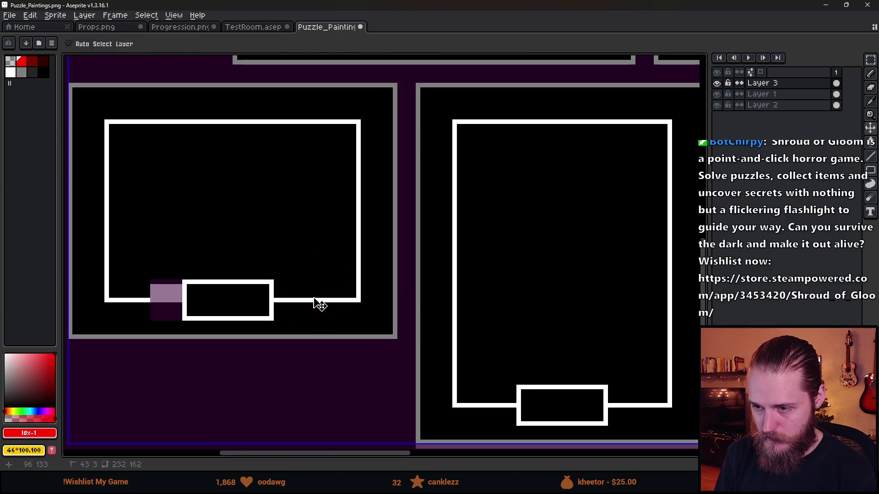
{"action": "key", "text": "b"}
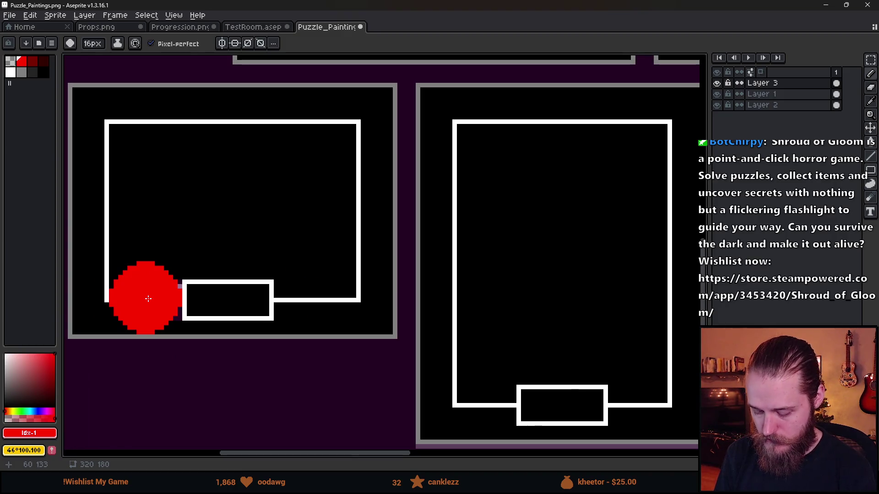
Nudge the white box one pixel right and fill the purple gap beside it black
{"action": "key", "text": "m"}
{"action": "mouse_move", "coordinate": [189, 284]}
{"action": "left_mouse_down"}
{"action": "mouse_move", "coordinate": [269, 297]}
{"action": "mouse_move", "coordinate": [273, 319]}
{"action": "left_mouse_up"}
{"action": "key", "text": "Right"}
{"action": "key", "text": "g"}
{"action": "left_click", "coordinate": [167, 303]}
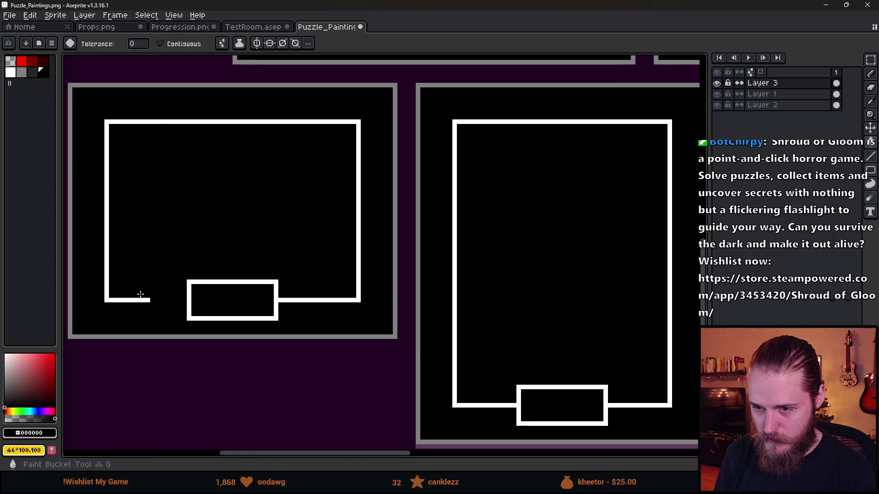
Test a white pencil mark near the box, then undo it
{"action": "key", "text": "b"}
{"action": "key", "text": "x"}
{"action": "left_click", "coordinate": [170, 299], "text": "shift"}
{"action": "key", "text": "ctrl+z"}
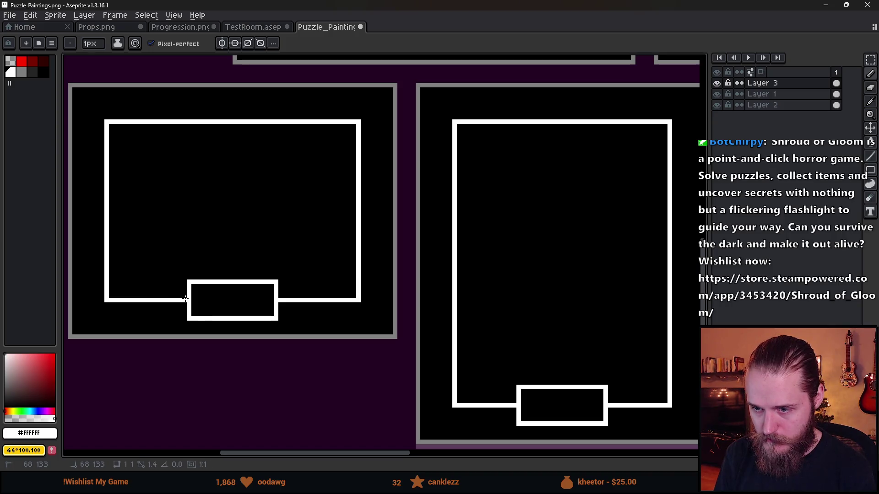
Place red marker dots between and above the frames, then undo them
{"action": "key", "text": "x"}
{"action": "scroll", "coordinate": [149, 299], "scroll_direction": "up", "scroll_amount": 14}
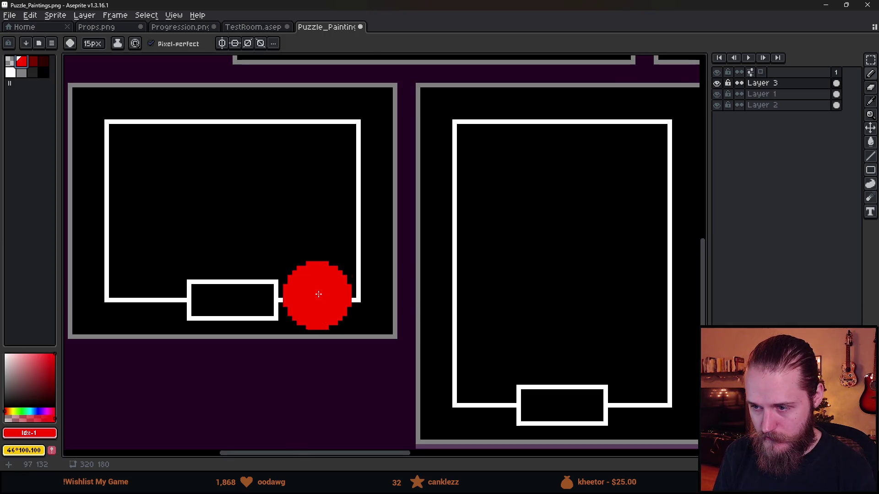
{"action": "scroll", "coordinate": [317, 302], "scroll_direction": "down", "scroll_amount": 8}
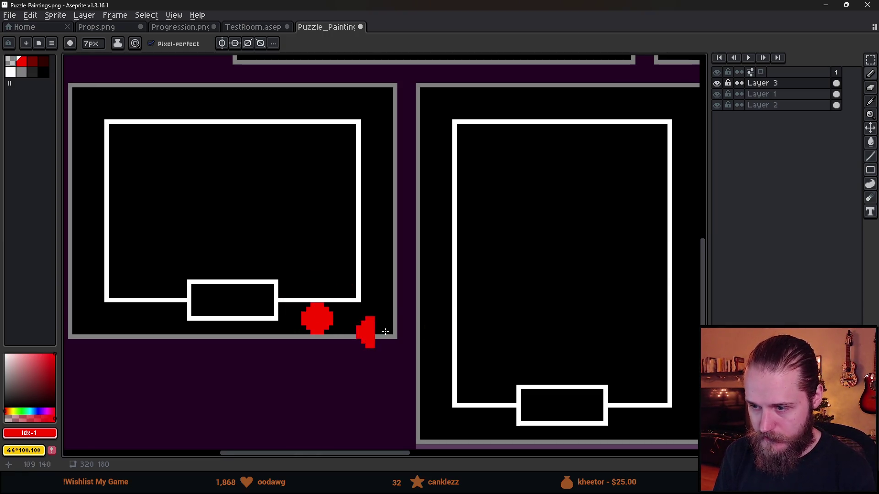
{"action": "left_click", "coordinate": [435, 296]}
{"action": "left_click", "coordinate": [504, 104]}
{"action": "left_click_drag", "start_coordinate": [504, 109], "coordinate": [477, 186]}
{"action": "left_click", "coordinate": [489, 119]}
{"action": "scroll", "coordinate": [495, 183], "scroll_direction": "down", "scroll_amount": 3}
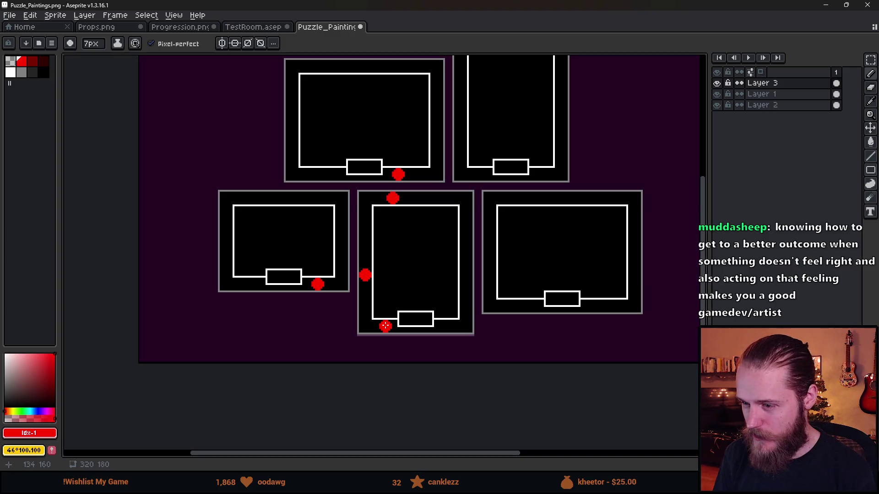
{"action": "key", "text": "ctrl+z"}
{"action": "key", "text": "ctrl+z"}
{"action": "key", "text": "ctrl+z"}
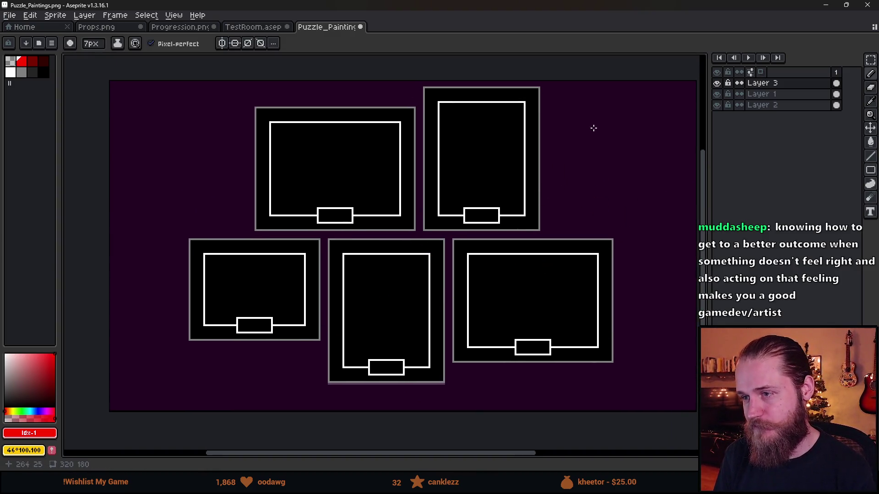
{"action": "left_click", "coordinate": [717, 83]}
Show the black frame layer again, then hide Layer 1 and activate Layer 2
{"action": "left_click", "coordinate": [718, 83]}
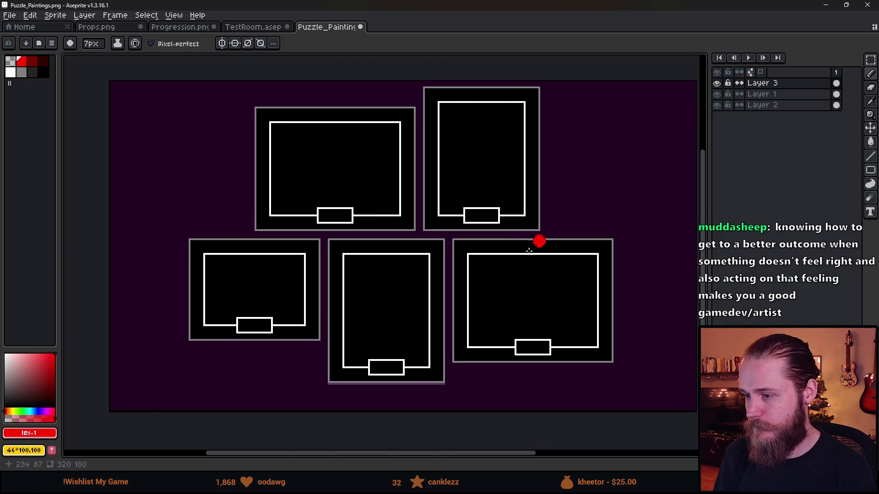
{"action": "scroll", "coordinate": [504, 243], "scroll_direction": "down", "scroll_amount": 1}
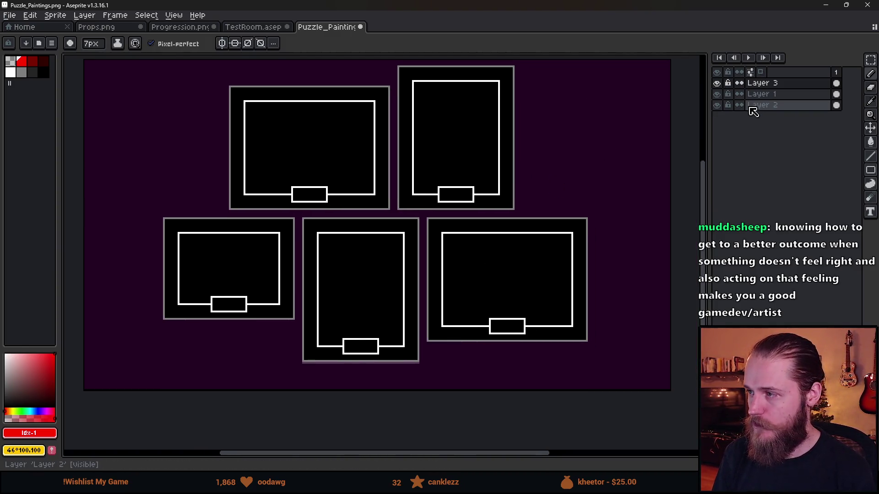
{"action": "left_click", "coordinate": [720, 96]}
{"action": "left_click", "coordinate": [774, 107]}
Paint Bucket the purple background of Layer 2 solid black
{"action": "left_click", "coordinate": [44, 73]}
{"action": "key", "text": "g"}
{"action": "left_click", "coordinate": [159, 160]}
{"action": "scroll", "coordinate": [190, 186], "scroll_direction": "down", "scroll_amount": 1}
{"action": "scroll", "coordinate": [188, 183], "scroll_direction": "up", "scroll_amount": 1}
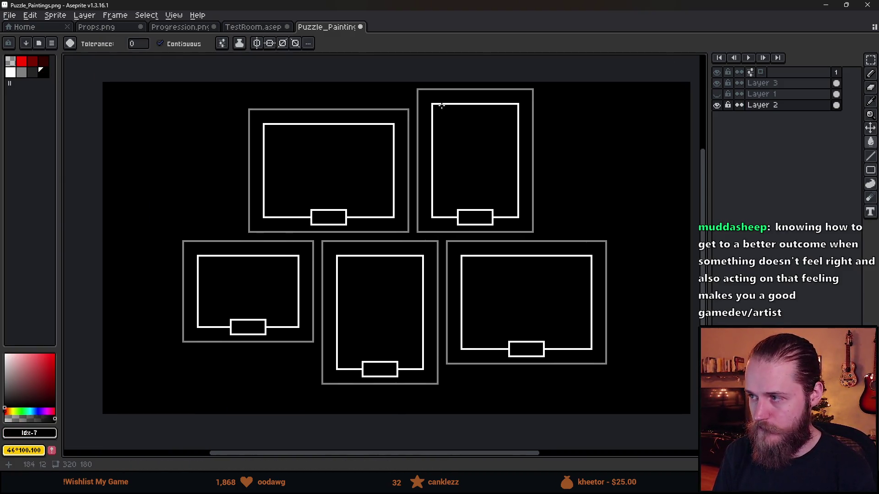
{"action": "left_click", "coordinate": [28, 28]}
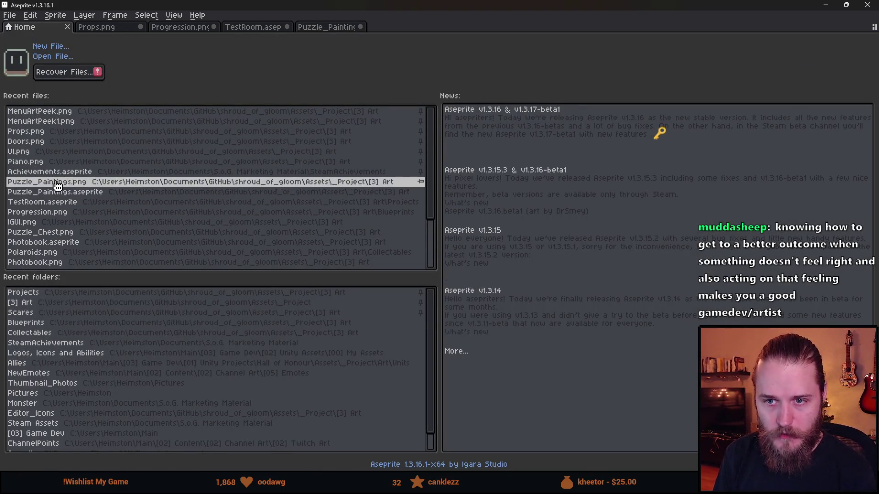
Open Backgrounds.png from the Art folder and pan to its dark plank and brick tiles
{"action": "scroll", "coordinate": [79, 219], "scroll_direction": "down", "scroll_amount": 3}
{"action": "scroll", "coordinate": [75, 215], "scroll_direction": "down", "scroll_amount": 3}
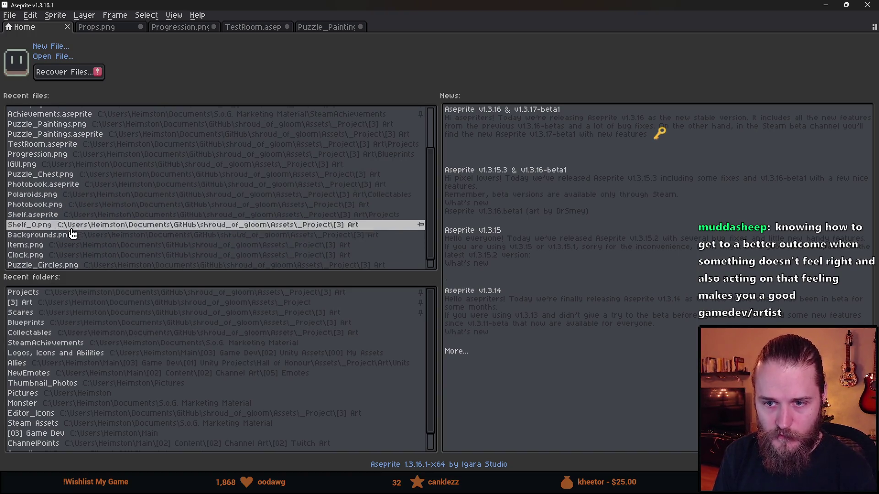
{"action": "scroll", "coordinate": [73, 254], "scroll_direction": "up", "scroll_amount": 4}
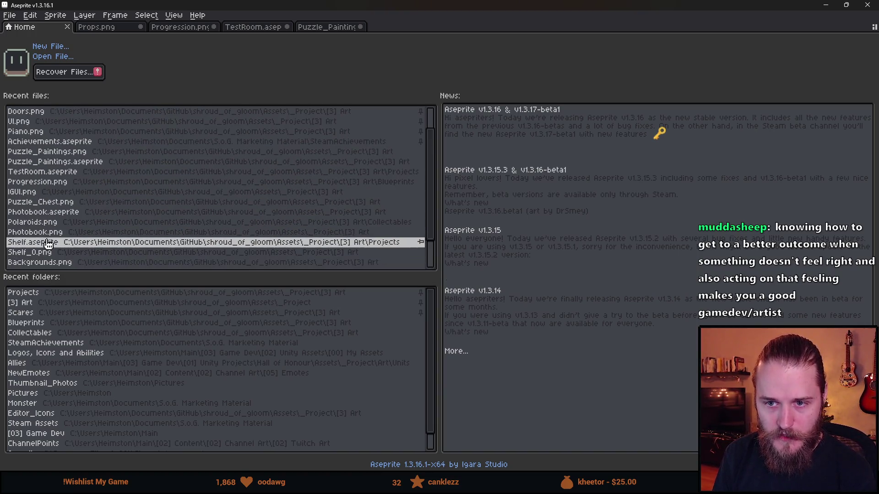
{"action": "scroll", "coordinate": [38, 146], "scroll_direction": "up", "scroll_amount": 2}
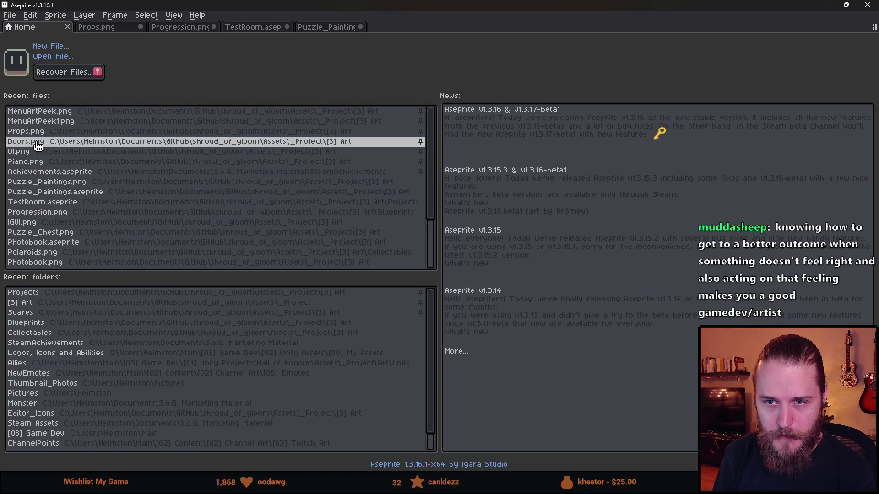
{"action": "scroll", "coordinate": [39, 206], "scroll_direction": "down", "scroll_amount": 5}
{"action": "left_click", "coordinate": [40, 306]}
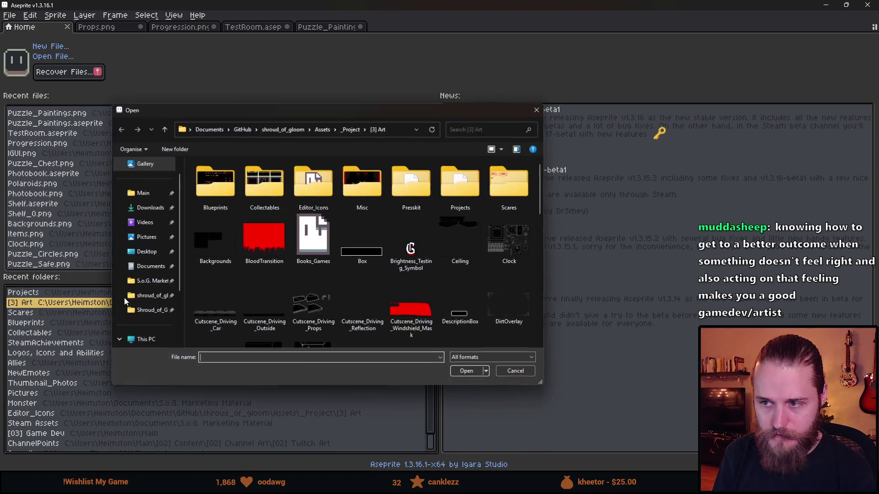
{"action": "double_click", "coordinate": [210, 254]}
{"action": "scroll", "coordinate": [210, 253], "scroll_direction": "up", "scroll_amount": 1}
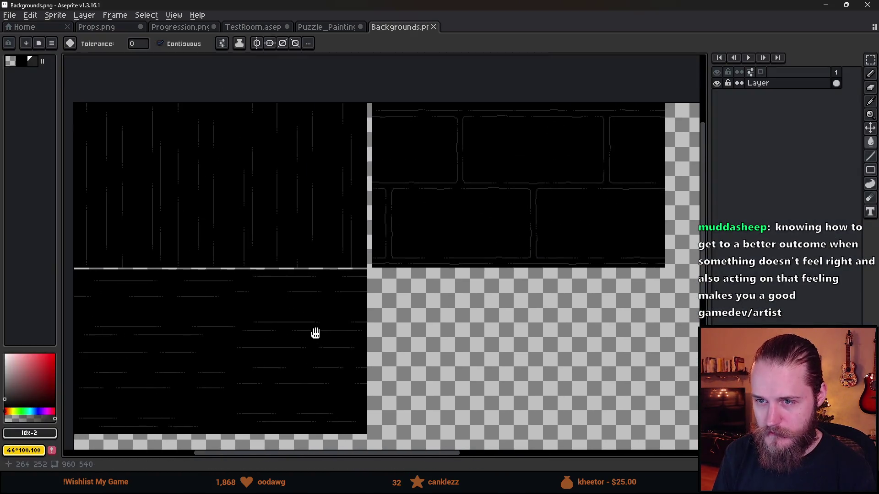
{"action": "left_click_drag", "start_coordinate": [310, 332], "coordinate": [398, 327]}
Copy the top-left dark streaked tile from Backgrounds.png with a rectangular marquee
{"action": "key", "text": "m"}
{"action": "mouse_move", "coordinate": [146, 72]}
{"action": "left_mouse_down"}
{"action": "mouse_move", "coordinate": [405, 253]}
{"action": "mouse_move", "coordinate": [457, 265]}
{"action": "left_mouse_up"}
{"action": "scroll", "coordinate": [457, 268], "scroll_direction": "up", "scroll_amount": 3}
{"action": "scroll", "coordinate": [444, 273], "scroll_direction": "down", "scroll_amount": 3}
{"action": "key", "text": "ctrl+c"}
Paste the streaked tile into Puzzle_Paintings on Layer 2, behind the five frames
{"action": "key", "text": "ctrl+shift+Tab"}
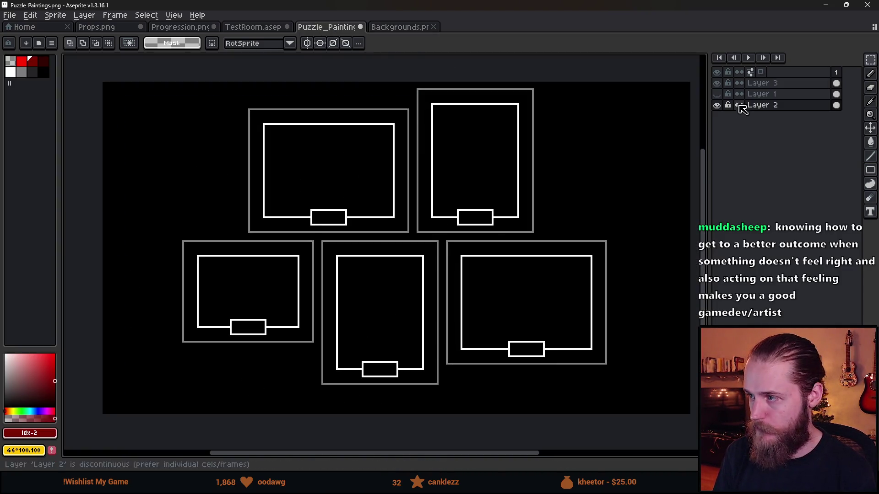
{"action": "key", "text": "ctrl+v"}
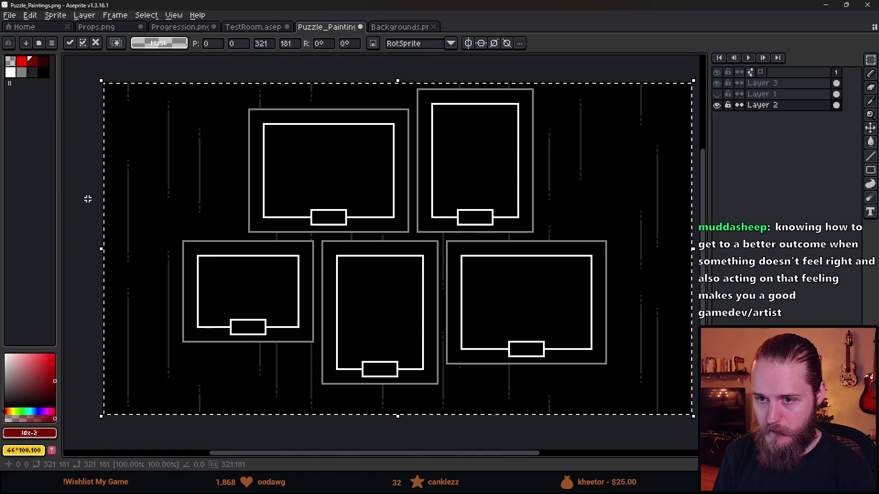
{"action": "left_click", "coordinate": [88, 197]}
{"action": "scroll", "coordinate": [224, 293], "scroll_direction": "down", "scroll_amount": 2}
{"action": "scroll", "coordinate": [231, 261], "scroll_direction": "up", "scroll_amount": 2}
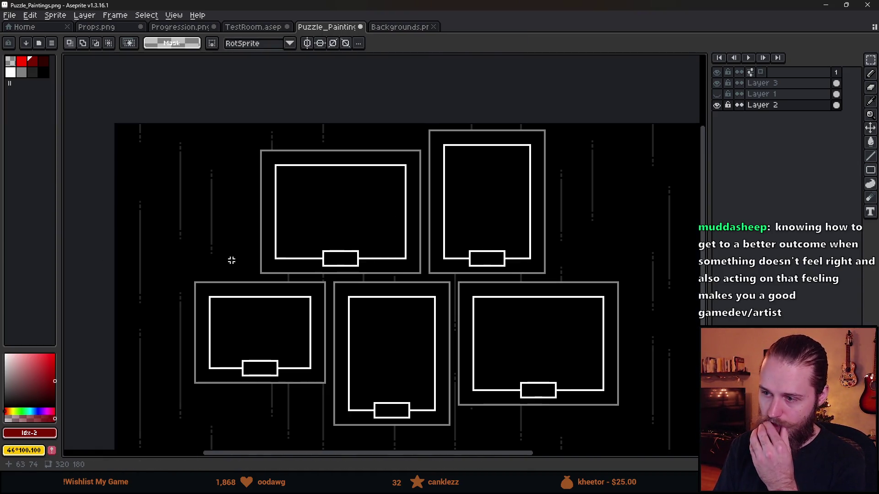
{"action": "scroll", "coordinate": [301, 315], "scroll_direction": "down", "scroll_amount": 2}
{"action": "scroll", "coordinate": [301, 315], "scroll_direction": "right", "scroll_amount": 2}
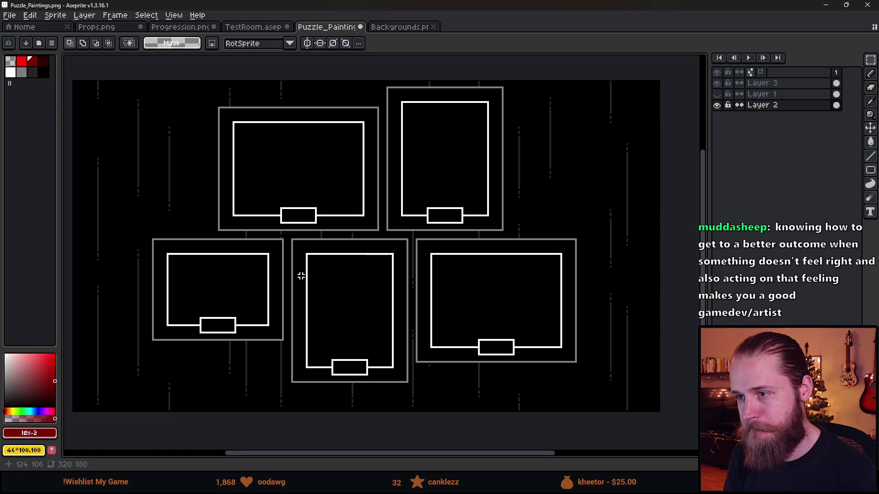
Select Layer 3, pick the dark grey from the canvas, and switch to the 1px pencil
{"action": "left_click", "coordinate": [763, 84]}
{"action": "scroll", "coordinate": [345, 292], "scroll_direction": "up", "scroll_amount": 4}
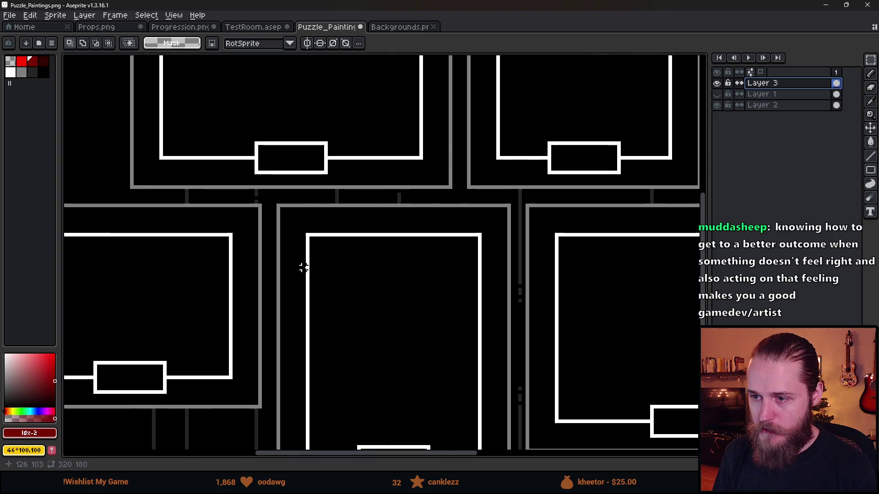
{"action": "left_click", "coordinate": [118, 123], "text": "alt"}
{"action": "scroll", "coordinate": [303, 192], "scroll_direction": "up", "scroll_amount": 3}
{"action": "key", "text": "b"}
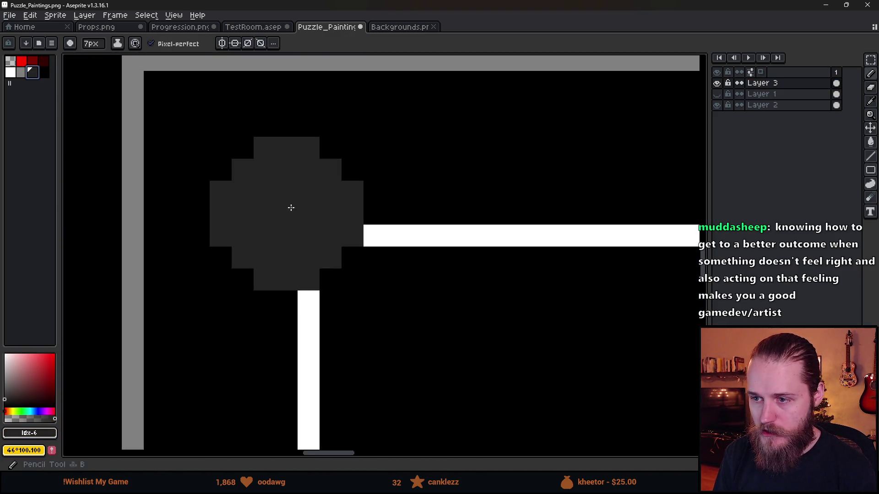
Draw diagonal bevel lines at the lower-left and lower-right corners of the centre frame
{"action": "left_click", "coordinate": [286, 214]}
{"action": "scroll", "coordinate": [424, 241], "scroll_direction": "down", "scroll_amount": 4}
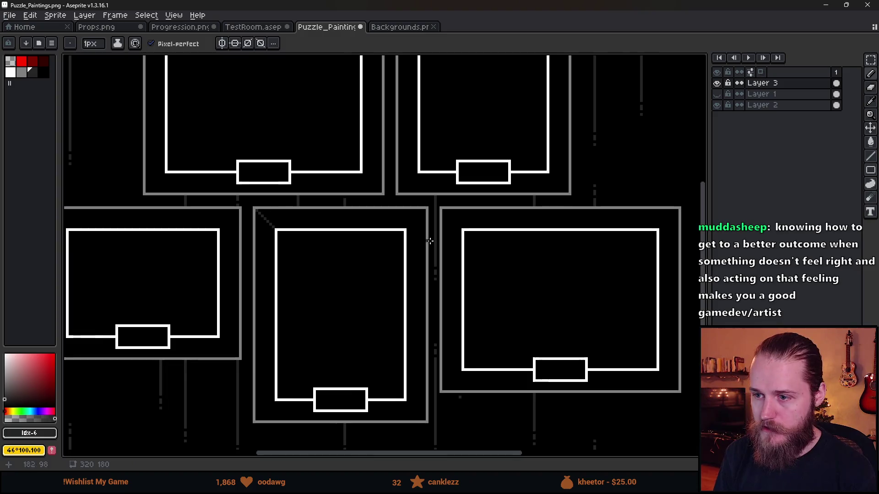
{"action": "scroll", "coordinate": [385, 228], "scroll_direction": "up", "scroll_amount": 3}
{"action": "scroll", "coordinate": [369, 209], "scroll_direction": "down", "scroll_amount": 4}
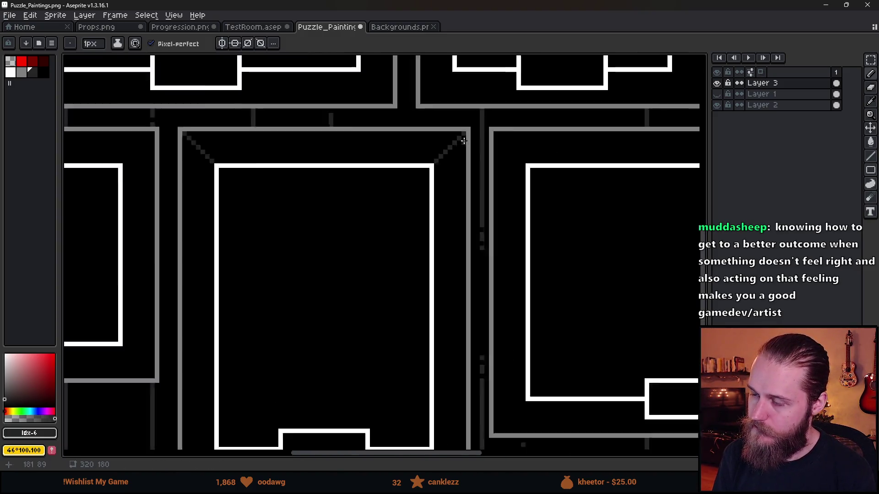
{"action": "scroll", "coordinate": [295, 386], "scroll_direction": "up", "scroll_amount": 4}
{"action": "left_click_drag", "start_coordinate": [264, 387], "coordinate": [335, 318]}
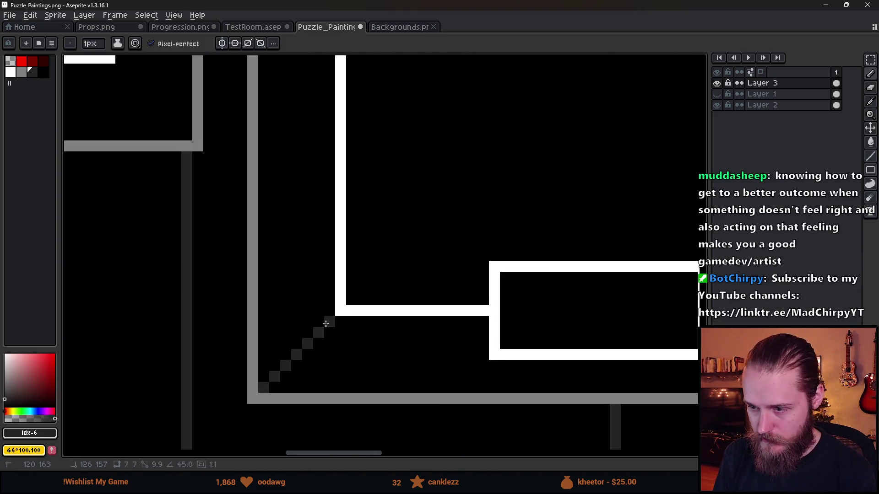
{"action": "scroll", "coordinate": [348, 330], "scroll_direction": "down", "scroll_amount": 3}
{"action": "scroll", "coordinate": [481, 304], "scroll_direction": "up", "scroll_amount": 2}
{"action": "scroll", "coordinate": [480, 303], "scroll_direction": "up", "scroll_amount": 2}
{"action": "left_click_drag", "start_coordinate": [546, 285], "coordinate": [634, 369]}
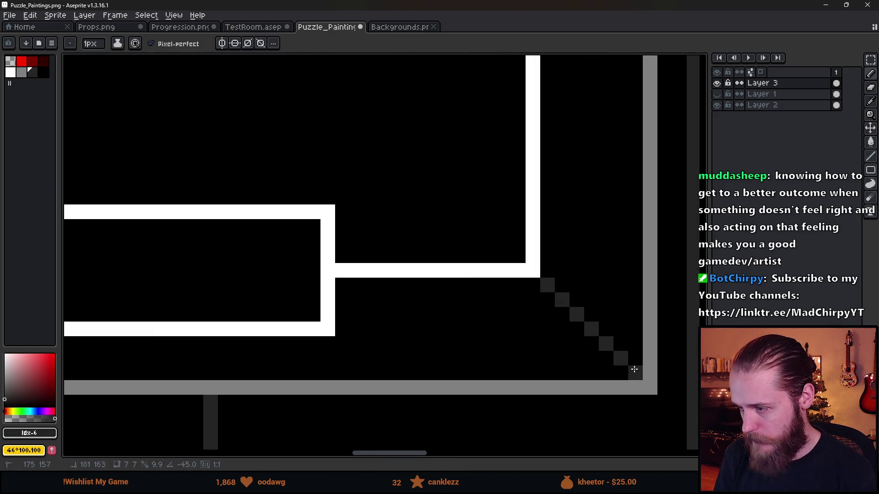
{"action": "scroll", "coordinate": [634, 369], "scroll_direction": "down", "scroll_amount": 3}
{"action": "scroll", "coordinate": [593, 372], "scroll_direction": "down", "scroll_amount": 2}
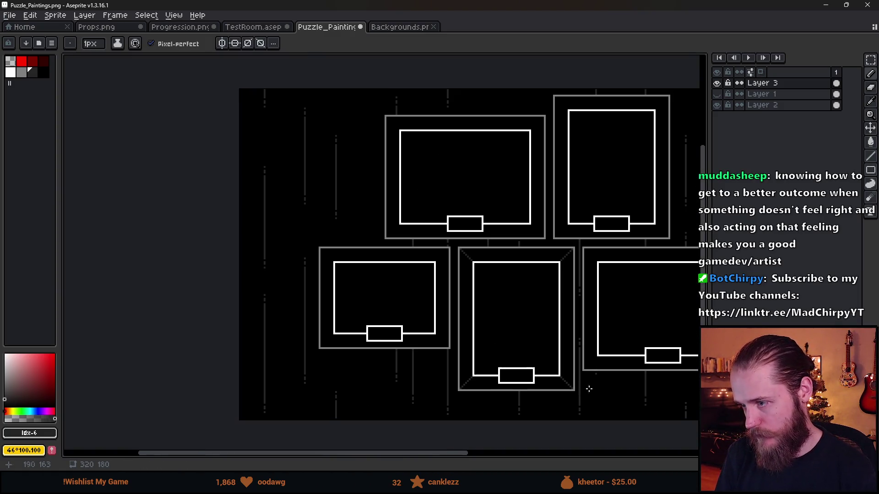
Bring all five frames back into view and pick the grey border colour from a frame
{"action": "left_click_drag", "start_coordinate": [581, 387], "coordinate": [536, 355]}
{"action": "scroll", "coordinate": [440, 276], "scroll_direction": "up", "scroll_amount": 3}
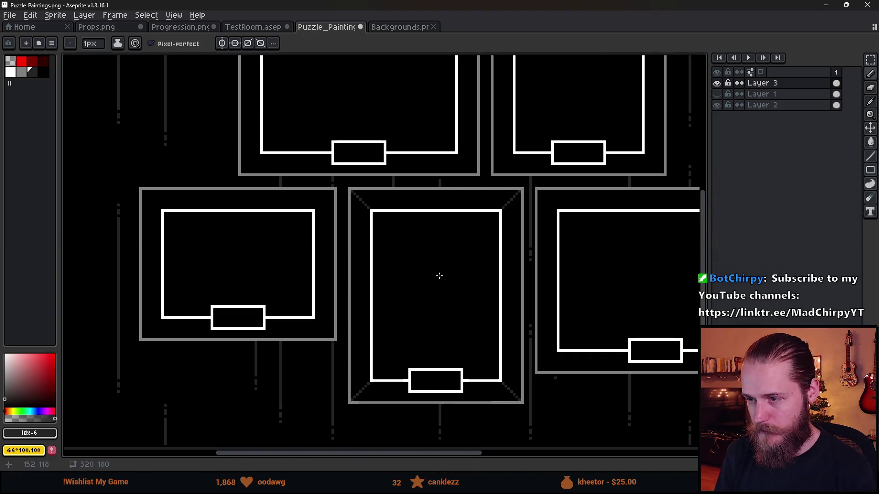
{"action": "left_click", "coordinate": [356, 175], "text": "alt"}
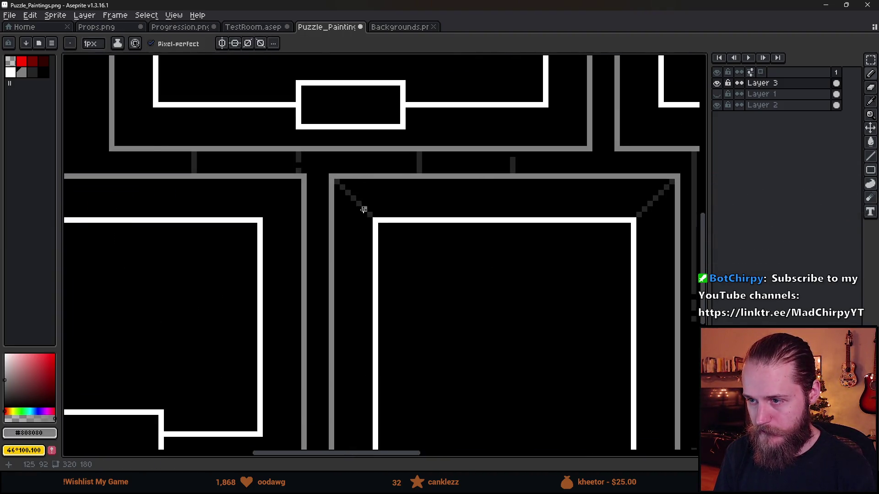
{"action": "scroll", "coordinate": [355, 188], "scroll_direction": "down", "scroll_amount": 3}
{"action": "scroll", "coordinate": [354, 195], "scroll_direction": "up", "scroll_amount": 2}
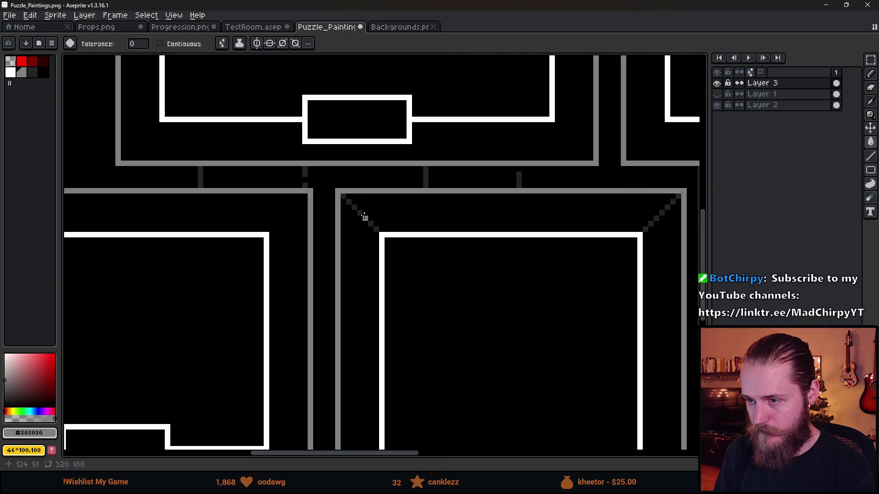
{"action": "scroll", "coordinate": [404, 257], "scroll_direction": "down", "scroll_amount": 3}
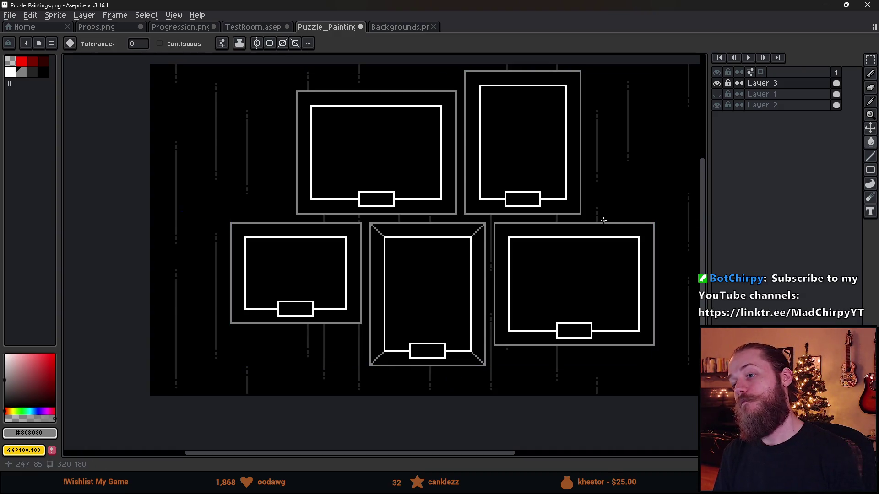
{"action": "key", "text": "ctrl+y"}
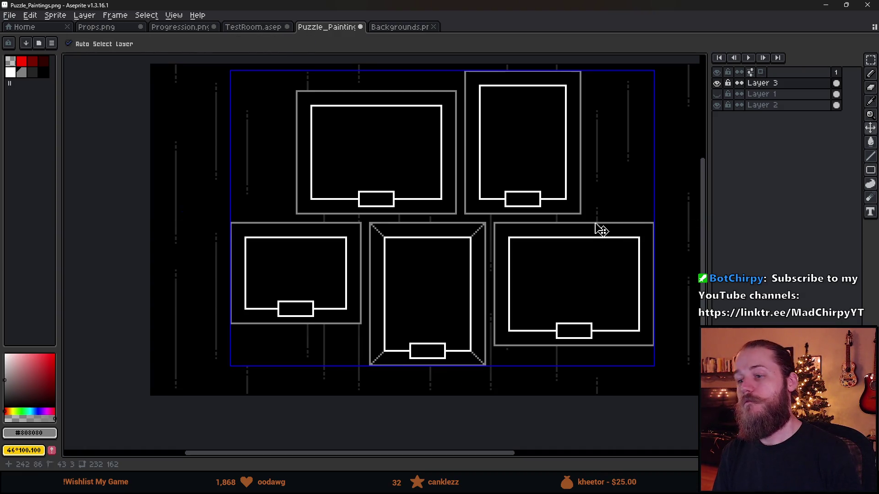
{"action": "key", "text": "ctrl+z"}
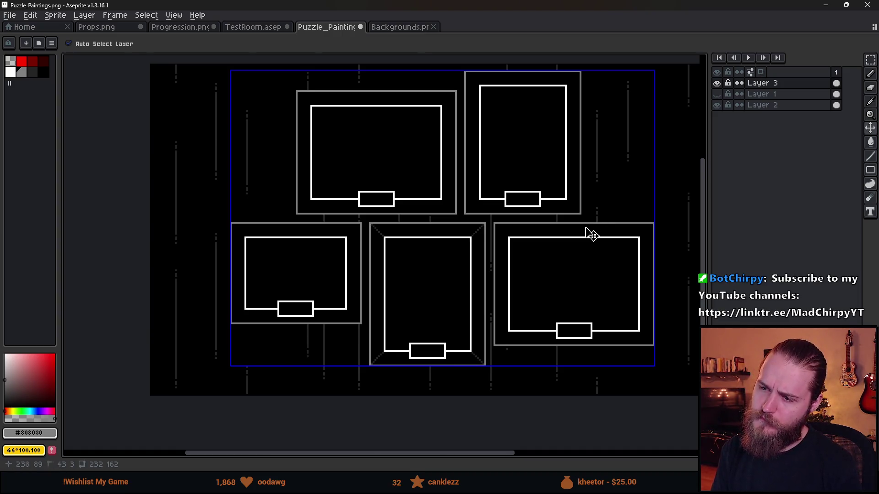
{"action": "scroll", "coordinate": [430, 265], "scroll_direction": "up", "scroll_amount": 2}
{"action": "left_click_drag", "start_coordinate": [431, 265], "coordinate": [360, 210]}
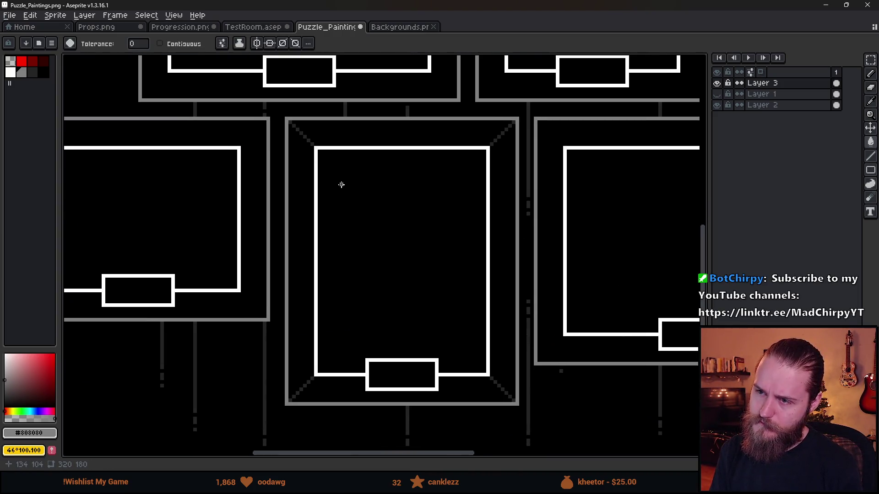
{"action": "key", "text": "ctrl+y"}
{"action": "scroll", "coordinate": [334, 204], "scroll_direction": "down", "scroll_amount": 2}
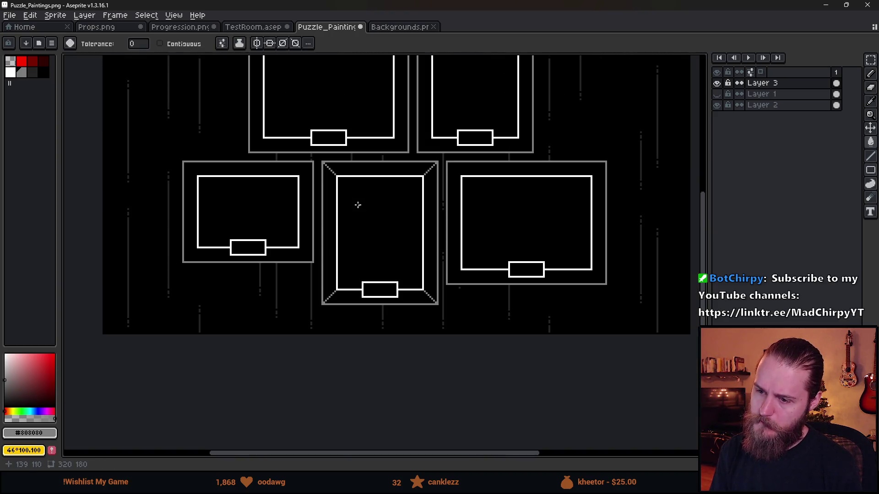
{"action": "scroll", "coordinate": [293, 323], "scroll_direction": "up", "scroll_amount": 4}
{"action": "key", "text": "b"}
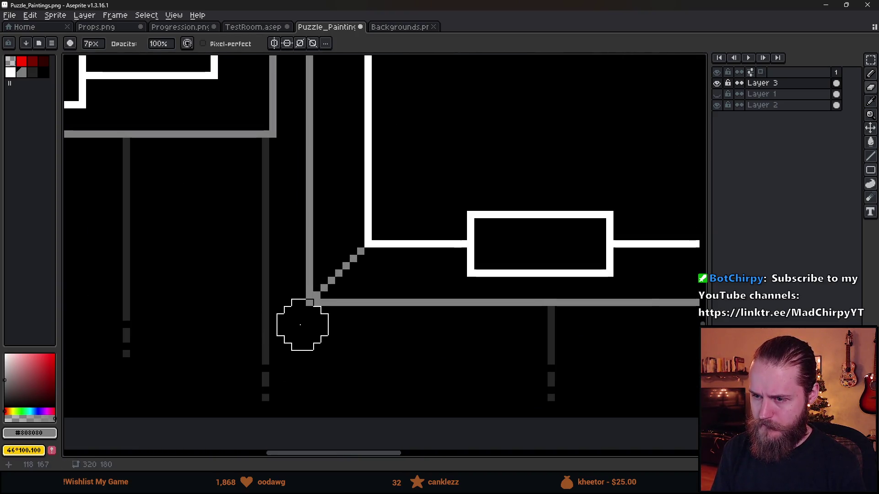
{"action": "scroll", "coordinate": [316, 334], "scroll_direction": "right", "scroll_amount": 5}
{"action": "scroll", "coordinate": [595, 348], "scroll_direction": "down", "scroll_amount": 4}
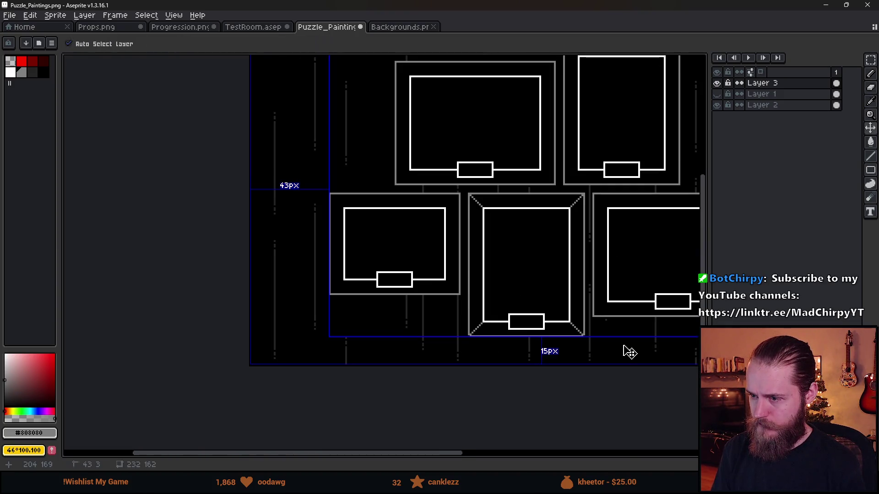
{"action": "scroll", "coordinate": [595, 344], "scroll_direction": "up", "scroll_amount": 3}
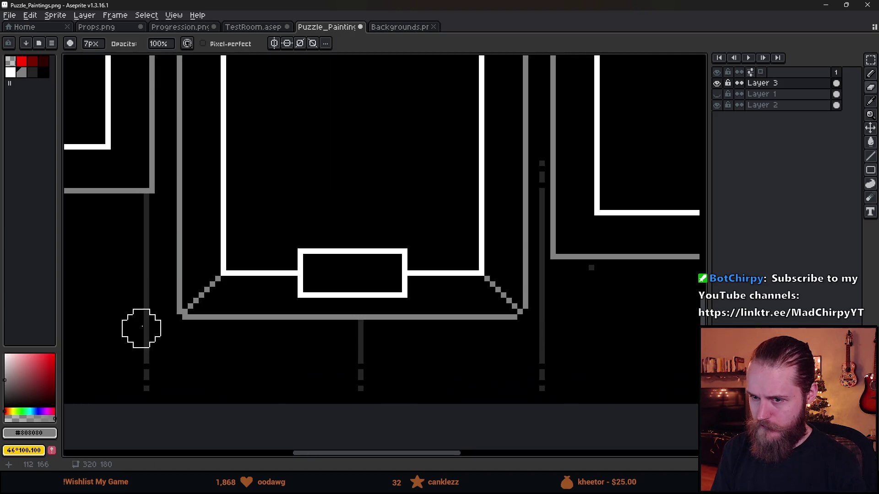
{"action": "scroll", "coordinate": [355, 320], "scroll_direction": "down", "scroll_amount": 4}
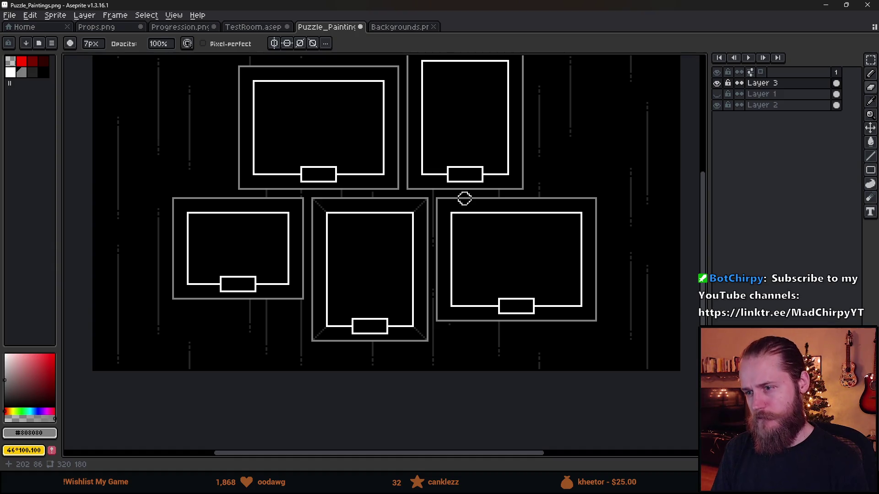
{"action": "key", "text": "ctrl+y"}
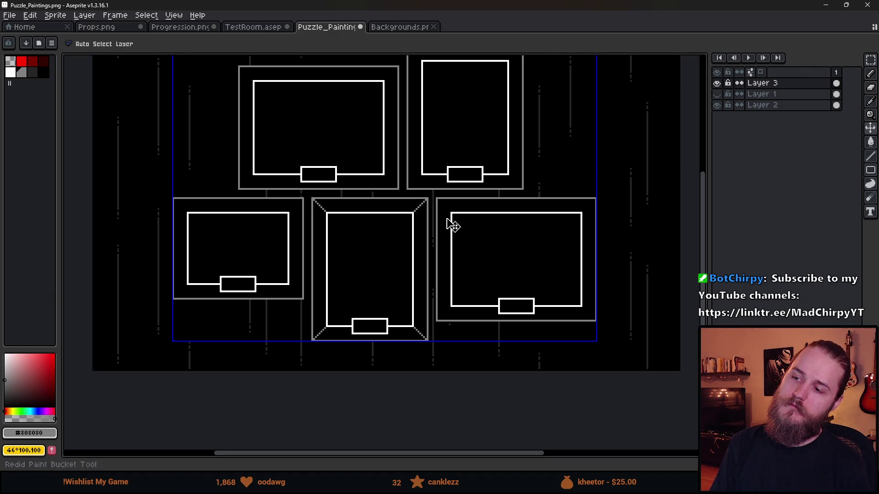
{"action": "scroll", "coordinate": [314, 219], "scroll_direction": "up", "scroll_amount": 5}
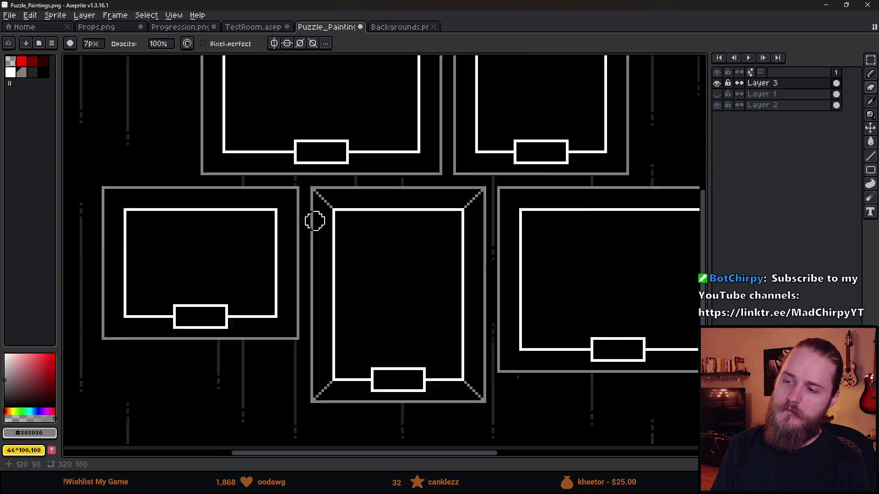
{"action": "left_click", "coordinate": [32, 71]}
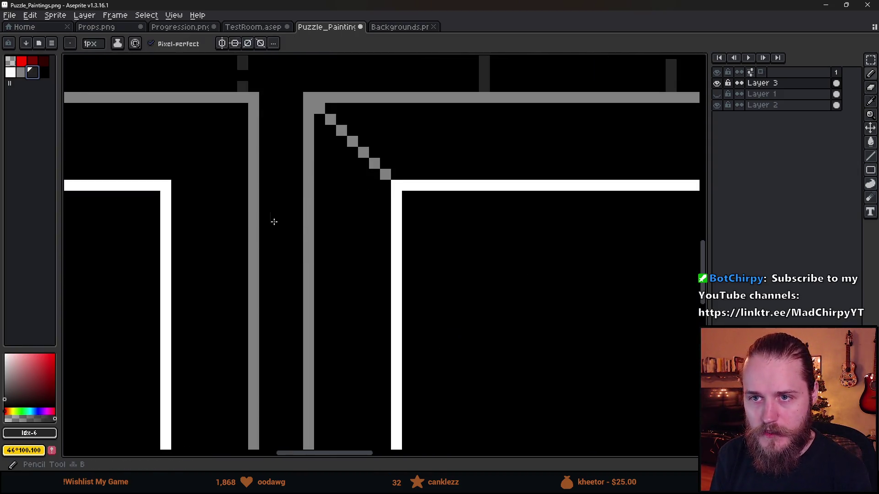
{"action": "scroll", "coordinate": [348, 242], "scroll_direction": "down", "scroll_amount": 4}
{"action": "mouse_move", "coordinate": [389, 272]}
{"action": "left_mouse_down"}
{"action": "mouse_move", "coordinate": [345, 153]}
{"action": "mouse_move", "coordinate": [339, 173]}
{"action": "left_mouse_up"}
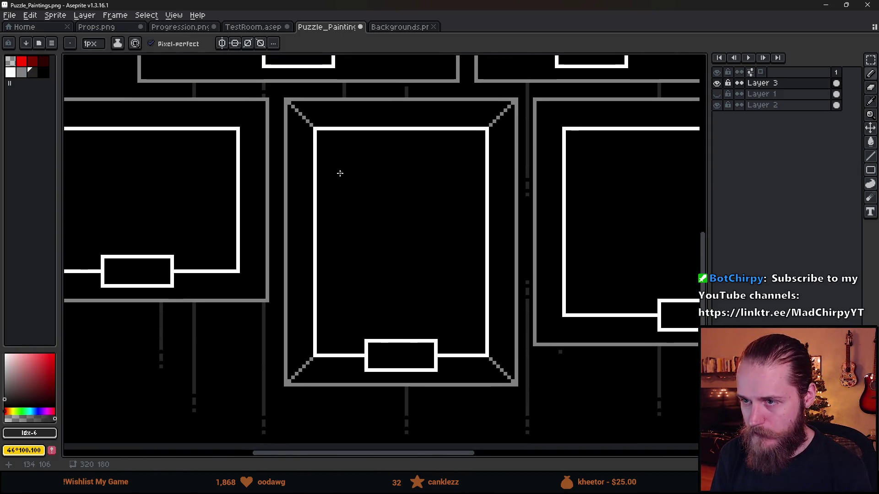
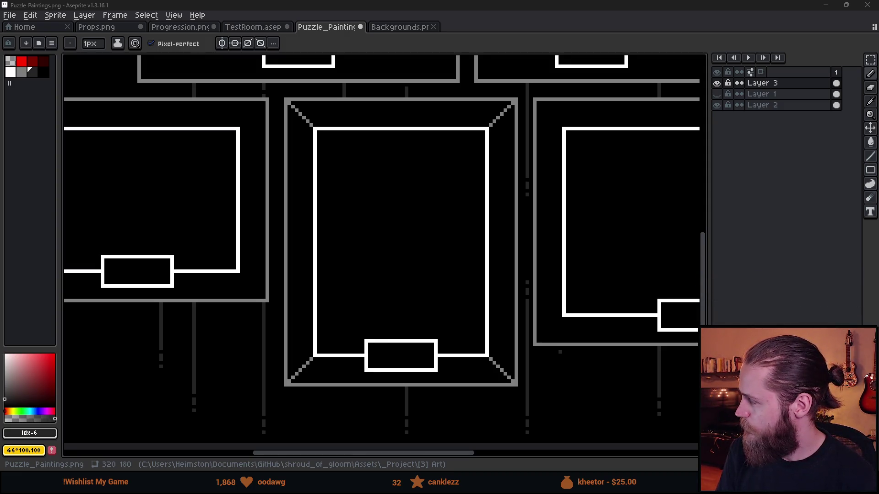
Check a plain gold painting frame reference in the browser, then return to Aseprite
{"action": "key", "text": "alt+Tab"}
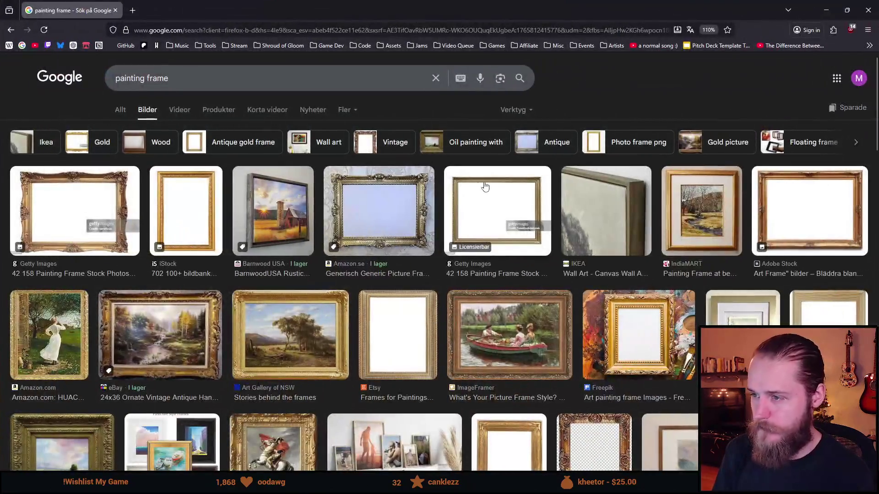
{"action": "left_click", "coordinate": [534, 201]}
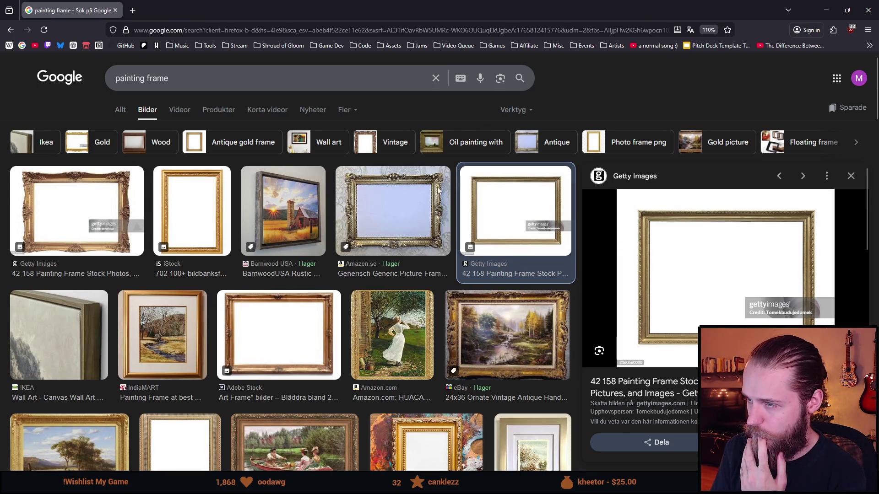
{"action": "left_click_drag", "start_coordinate": [357, 9], "coordinate": [357, 25]}
{"action": "key", "text": "alt+Tab"}
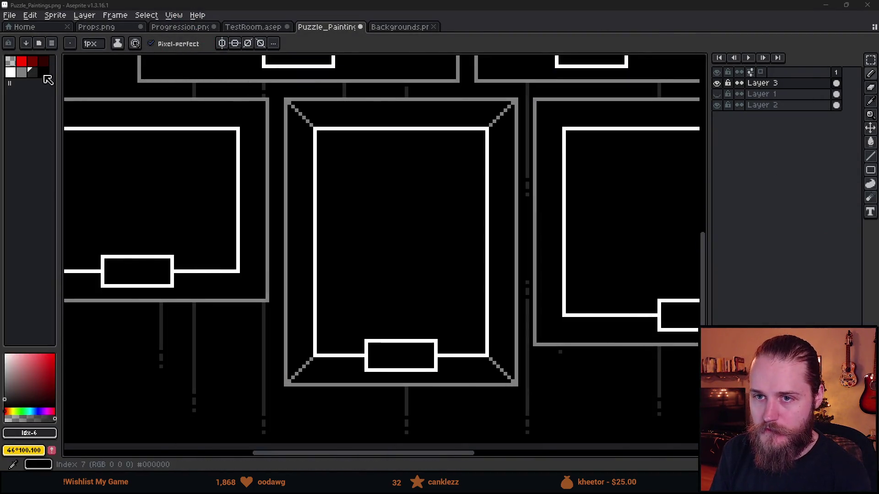
Draw dark grey inset lines down the centre frame's inner side and along its bottom
{"action": "scroll", "coordinate": [290, 174], "scroll_direction": "up", "scroll_amount": 2}
{"action": "scroll", "coordinate": [330, 252], "scroll_direction": "down", "scroll_amount": 5}
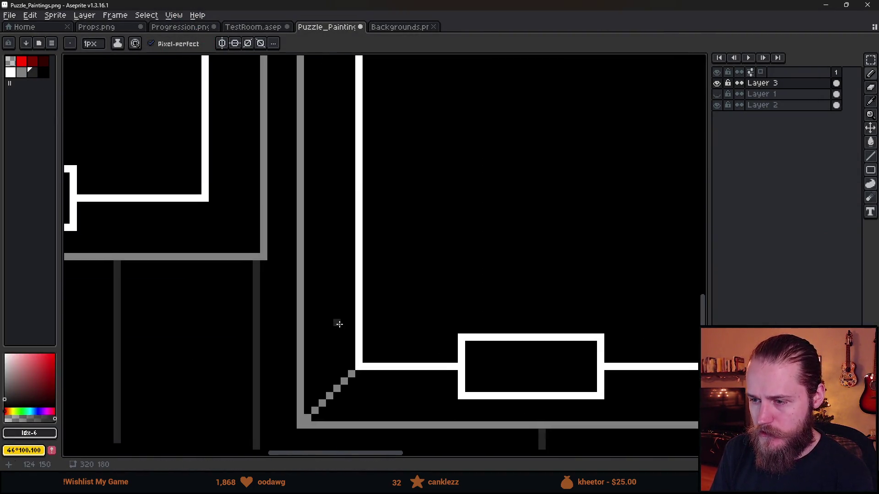
{"action": "left_click", "coordinate": [344, 373], "text": "shift"}
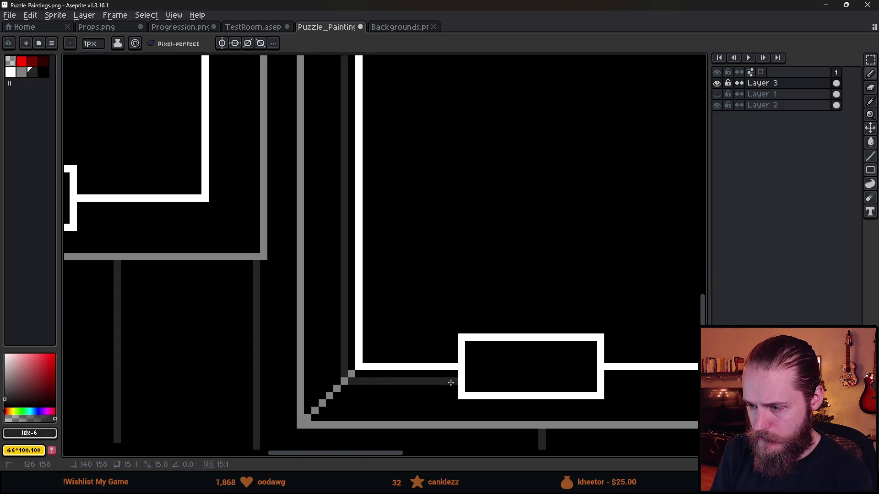
{"action": "left_click_drag", "start_coordinate": [595, 392], "coordinate": [379, 379]}
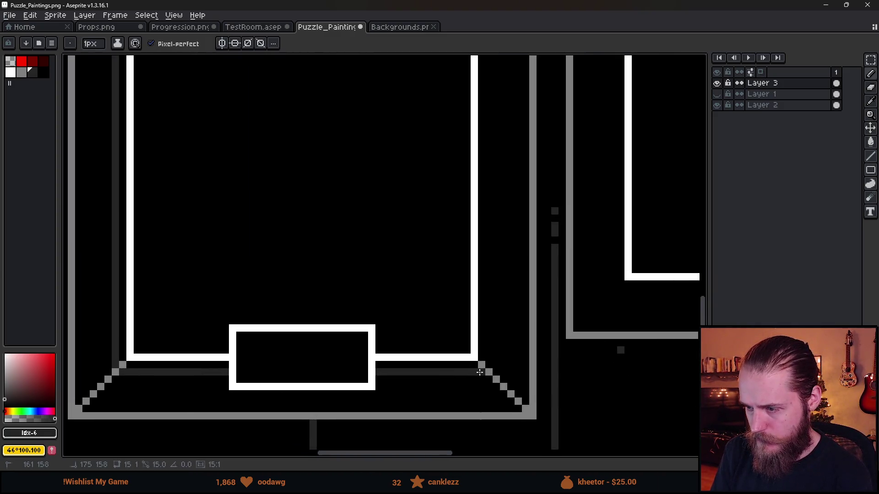
{"action": "scroll", "coordinate": [491, 362], "scroll_direction": "up", "scroll_amount": 5}
{"action": "left_click_drag", "start_coordinate": [206, 212], "coordinate": [324, 213]}
{"action": "scroll", "coordinate": [282, 246], "scroll_direction": "down", "scroll_amount": 3}
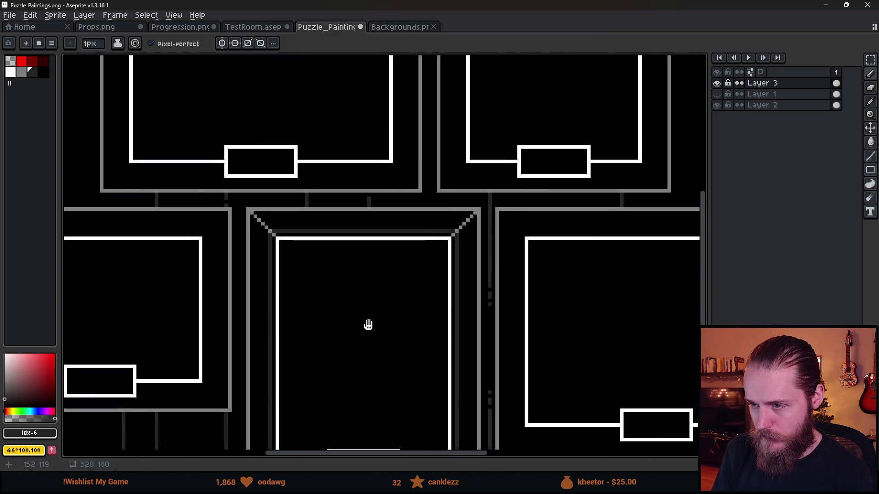
{"action": "left_click_drag", "start_coordinate": [369, 329], "coordinate": [375, 195]}
{"action": "scroll", "coordinate": [374, 195], "scroll_direction": "down", "scroll_amount": 2}
{"action": "scroll", "coordinate": [308, 314], "scroll_direction": "up", "scroll_amount": 4}
{"action": "scroll", "coordinate": [236, 308], "scroll_direction": "up", "scroll_amount": 2}
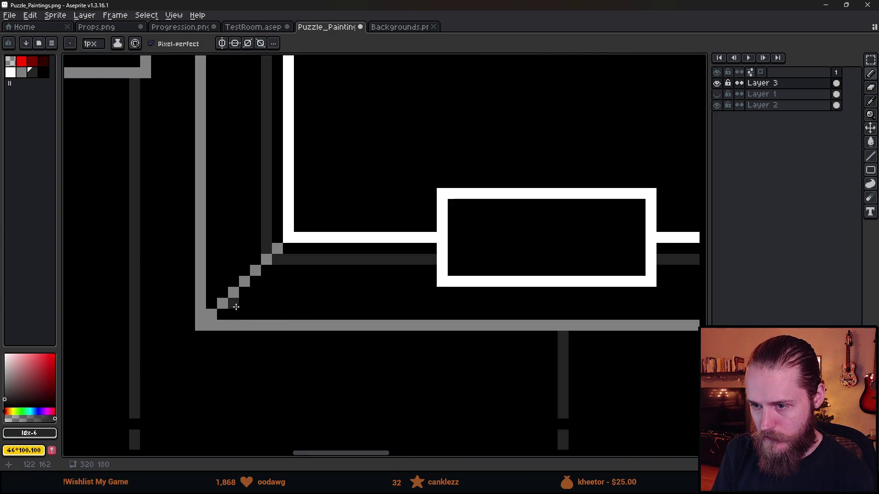
{"action": "scroll", "coordinate": [598, 305], "scroll_direction": "right", "scroll_amount": 3}
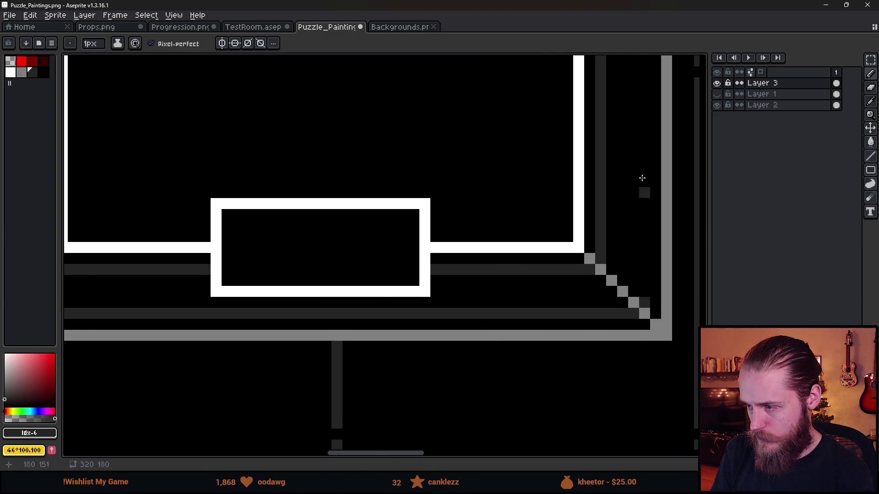
{"action": "scroll", "coordinate": [579, 138], "scroll_direction": "up", "scroll_amount": 8}
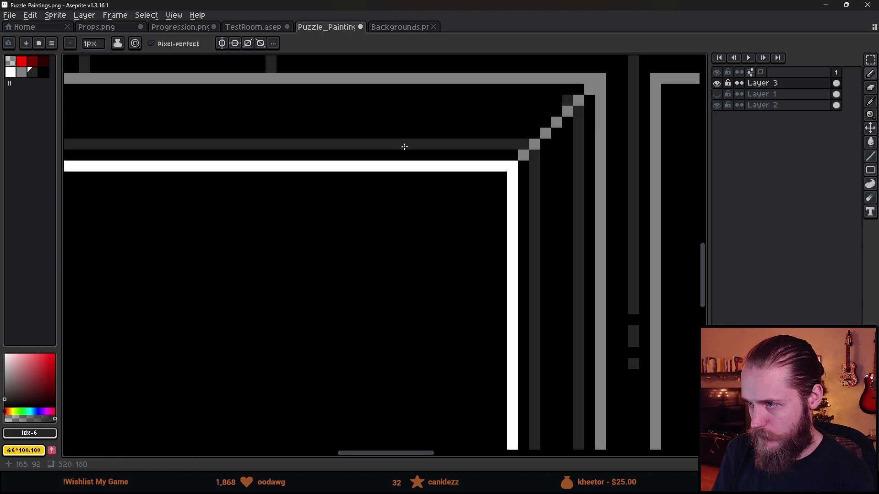
{"action": "scroll", "coordinate": [164, 167], "scroll_direction": "down", "scroll_amount": 2}
{"action": "scroll", "coordinate": [365, 90], "scroll_direction": "left", "scroll_amount": 2}
Add the top inset line, undo a misplaced stepped line, and draw a vertical line to the diagonal
{"action": "left_click", "coordinate": [365, 90]}
{"action": "scroll", "coordinate": [434, 357], "scroll_direction": "down", "scroll_amount": 2}
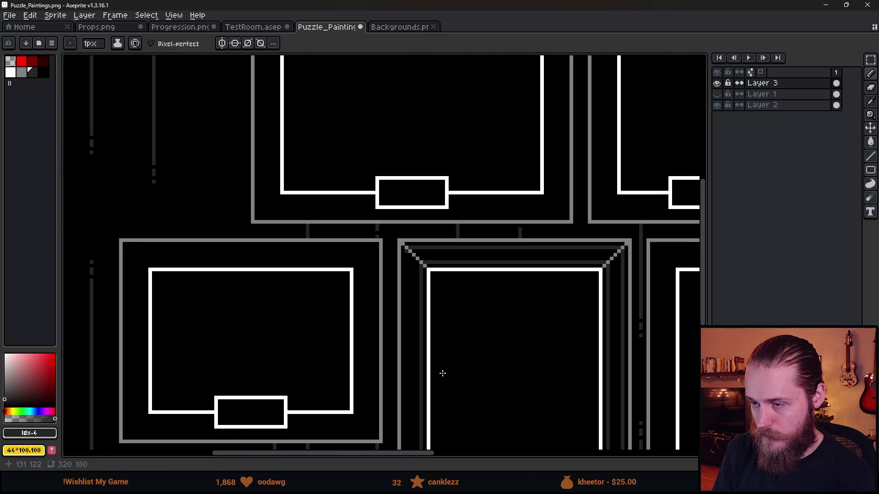
{"action": "scroll", "coordinate": [435, 357], "scroll_direction": "down", "scroll_amount": 3}
{"action": "scroll", "coordinate": [380, 255], "scroll_direction": "up", "scroll_amount": 2}
{"action": "scroll", "coordinate": [380, 255], "scroll_direction": "left", "scroll_amount": 1}
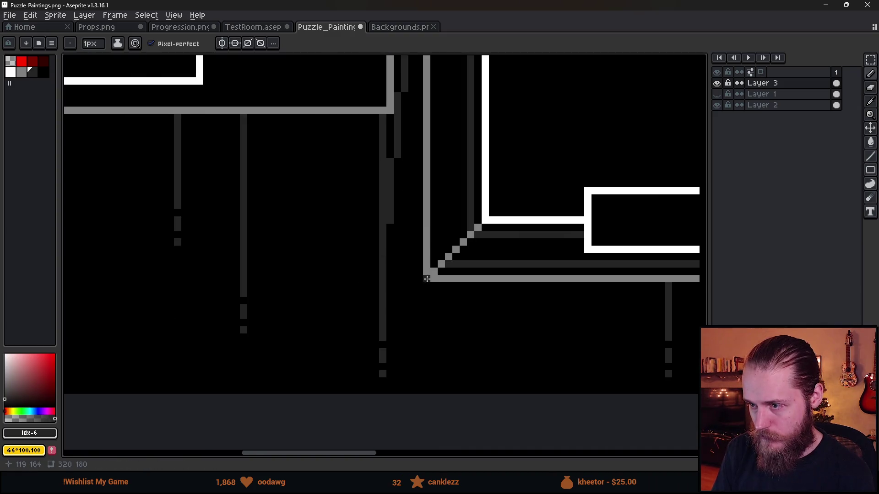
{"action": "key", "text": "ctrl+z"}
{"action": "left_click", "coordinate": [441, 261], "text": "shift"}
{"action": "scroll", "coordinate": [466, 294], "scroll_direction": "down", "scroll_amount": 2}
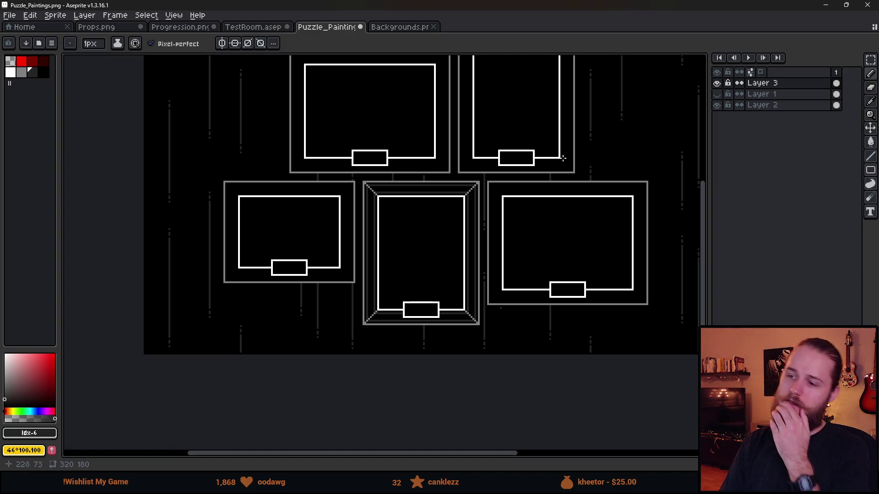
{"action": "scroll", "coordinate": [400, 243], "scroll_direction": "up", "scroll_amount": 3}
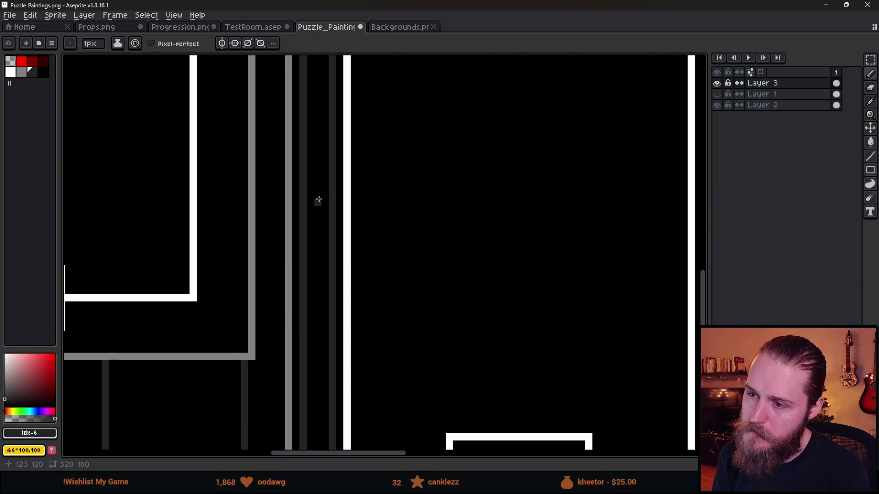
{"action": "scroll", "coordinate": [319, 199], "scroll_direction": "down", "scroll_amount": 3}
{"action": "scroll", "coordinate": [337, 138], "scroll_direction": "up", "scroll_amount": 2}
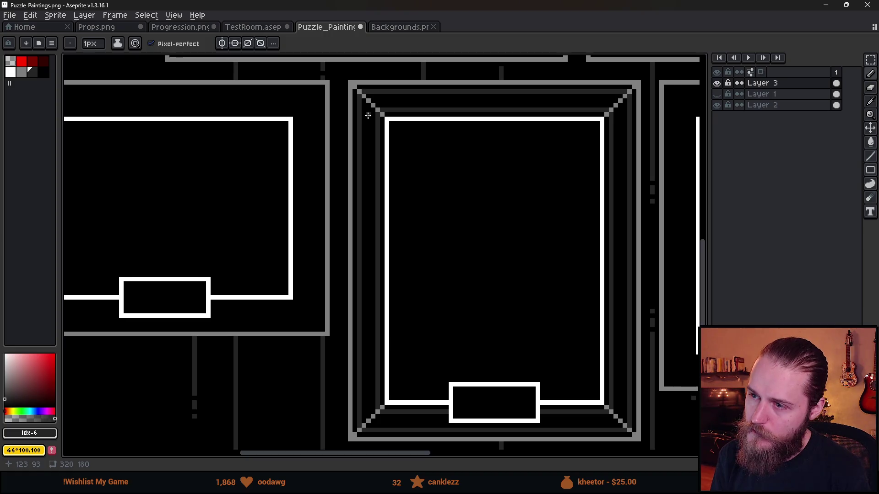
Draw a straight dark grey vertical line down the inside of the centre frame's left edge
{"action": "left_click_drag", "start_coordinate": [375, 286], "coordinate": [367, 394]}
{"action": "scroll", "coordinate": [369, 405], "scroll_direction": "up", "scroll_amount": 2}
{"action": "key", "text": "b"}
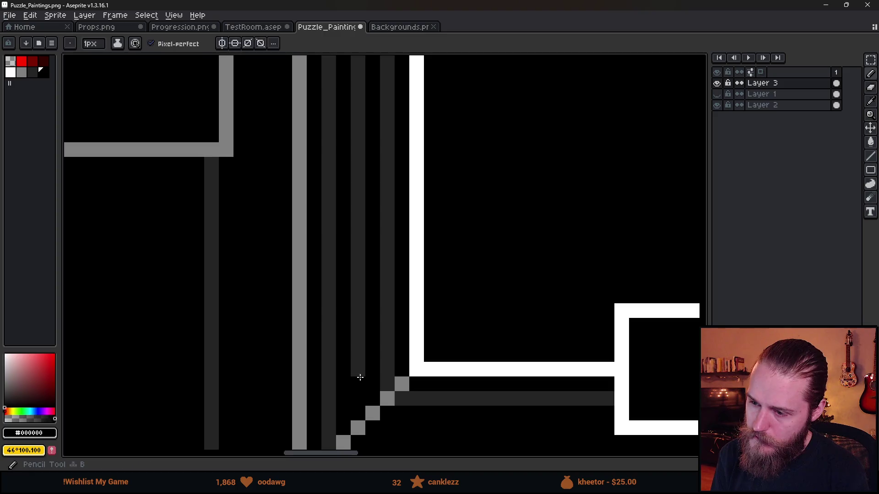
{"action": "scroll", "coordinate": [361, 298], "scroll_direction": "up", "scroll_amount": 3}
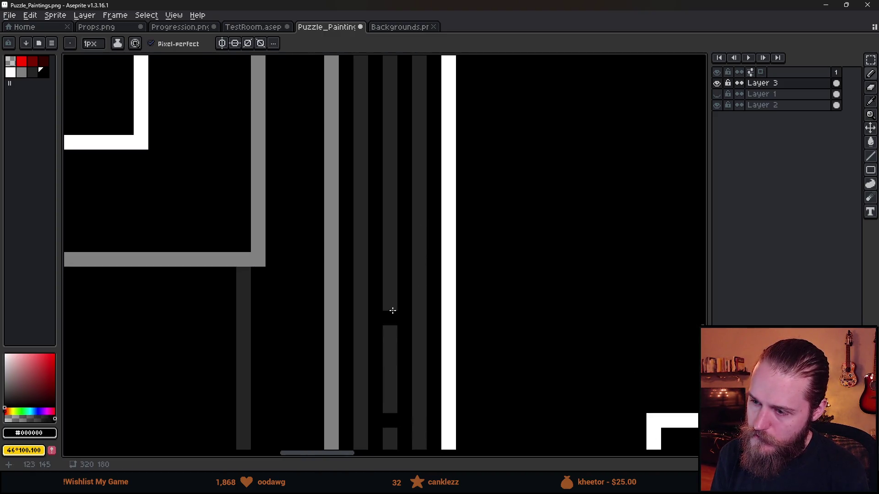
{"action": "scroll", "coordinate": [412, 202], "scroll_direction": "up", "scroll_amount": 2}
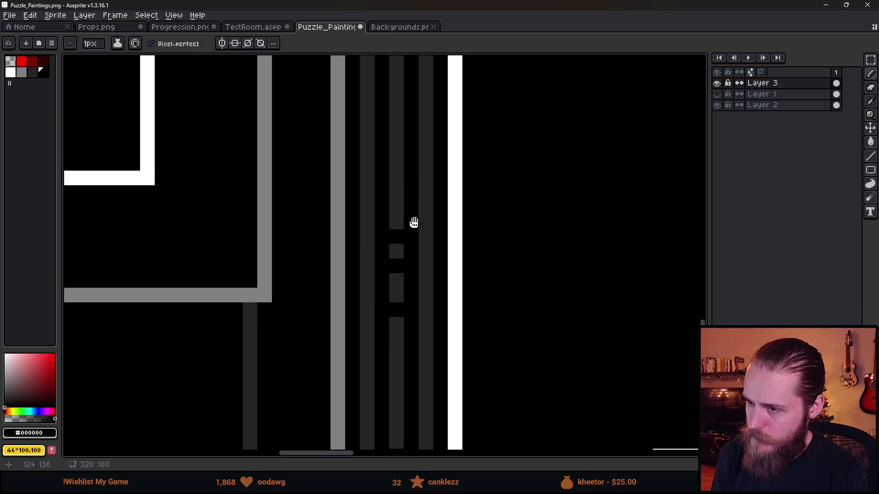
{"action": "scroll", "coordinate": [421, 265], "scroll_direction": "up", "scroll_amount": 4}
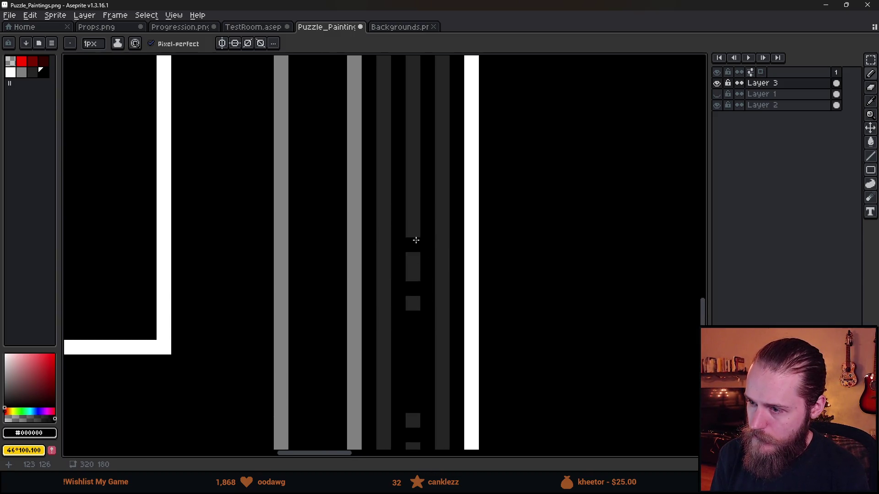
{"action": "scroll", "coordinate": [416, 247], "scroll_direction": "up", "scroll_amount": 3}
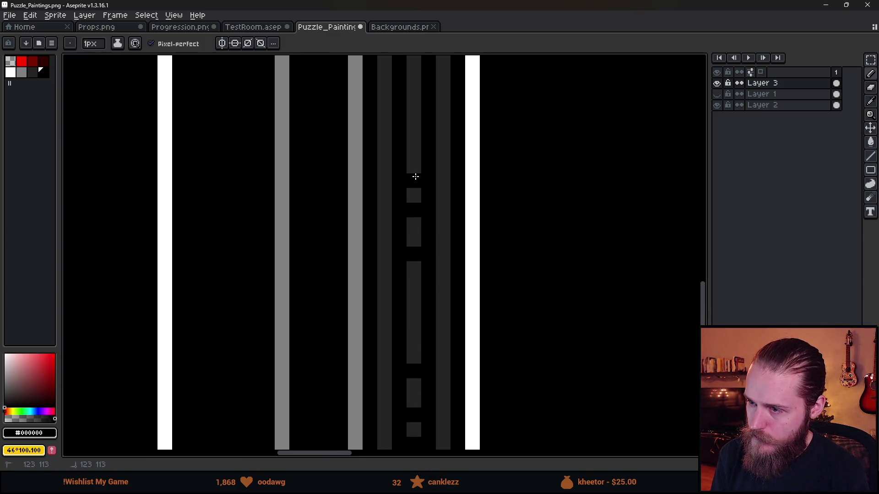
{"action": "scroll", "coordinate": [428, 257], "scroll_direction": "up", "scroll_amount": 4}
Paint black gaps into the grey line with the Pencil to form dashes, undoing one stray pixel
{"action": "left_click_drag", "start_coordinate": [419, 305], "coordinate": [420, 275]}
{"action": "scroll", "coordinate": [452, 245], "scroll_direction": "up", "scroll_amount": 2}
{"action": "scroll", "coordinate": [440, 206], "scroll_direction": "down", "scroll_amount": 3}
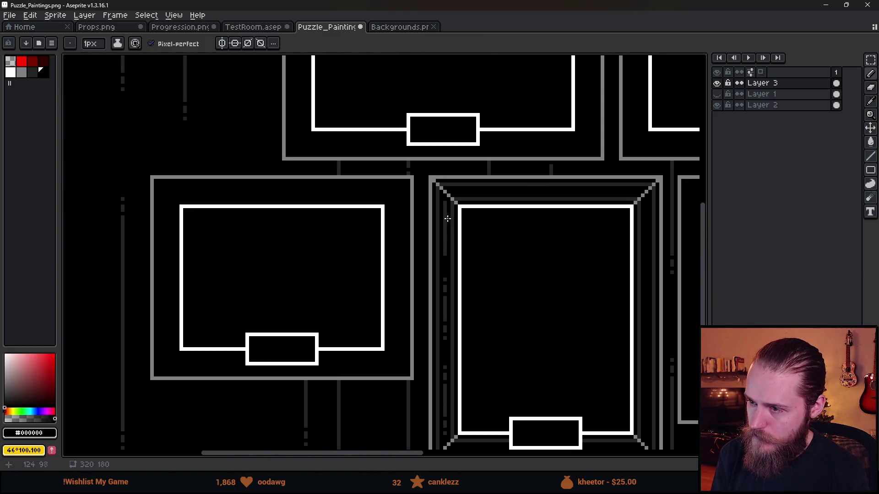
{"action": "scroll", "coordinate": [437, 170], "scroll_direction": "up", "scroll_amount": 3}
{"action": "left_click", "coordinate": [437, 170]}
{"action": "key", "text": "ctrl+z"}
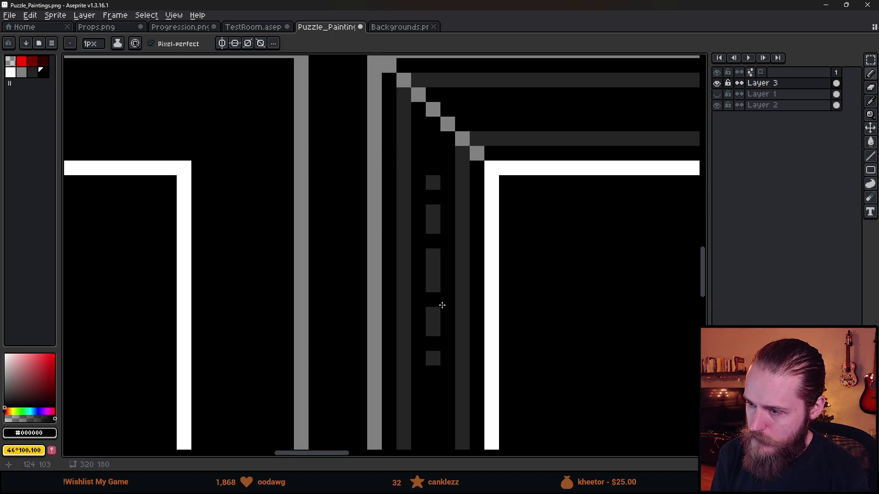
{"action": "scroll", "coordinate": [442, 305], "scroll_direction": "down", "scroll_amount": 6}
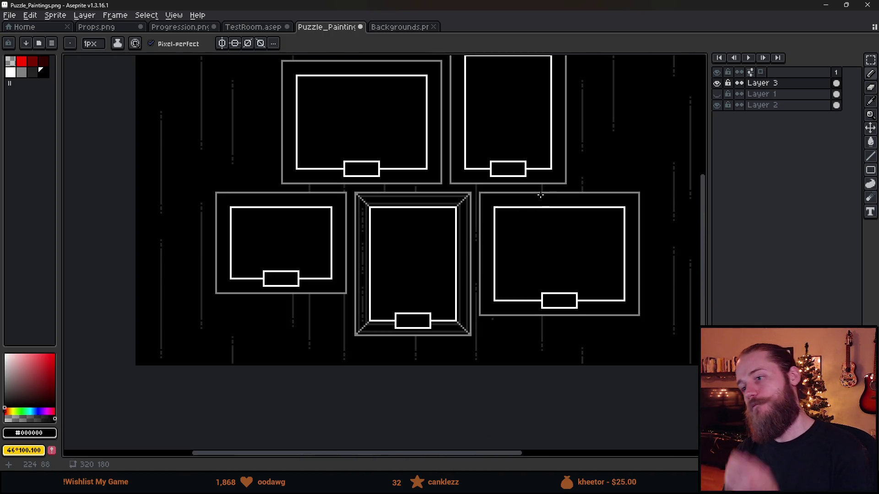
{"action": "scroll", "coordinate": [475, 249], "scroll_direction": "up", "scroll_amount": 2}
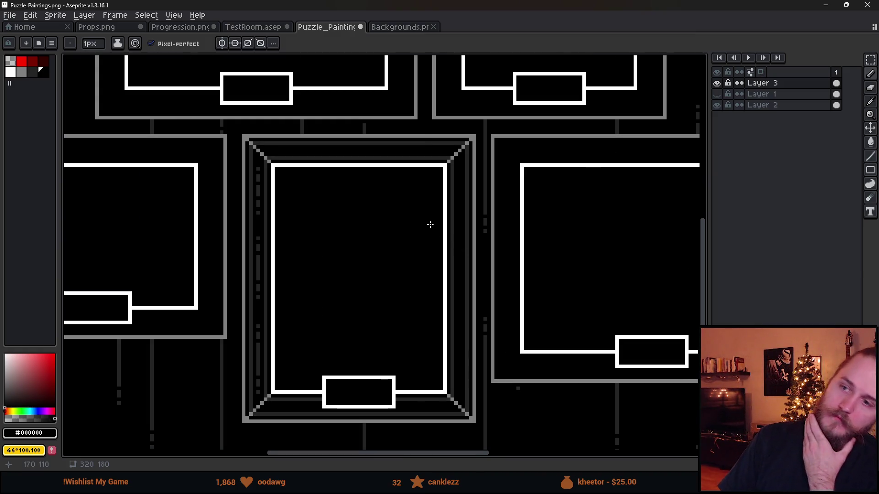
{"action": "scroll", "coordinate": [439, 214], "scroll_direction": "down", "scroll_amount": 3}
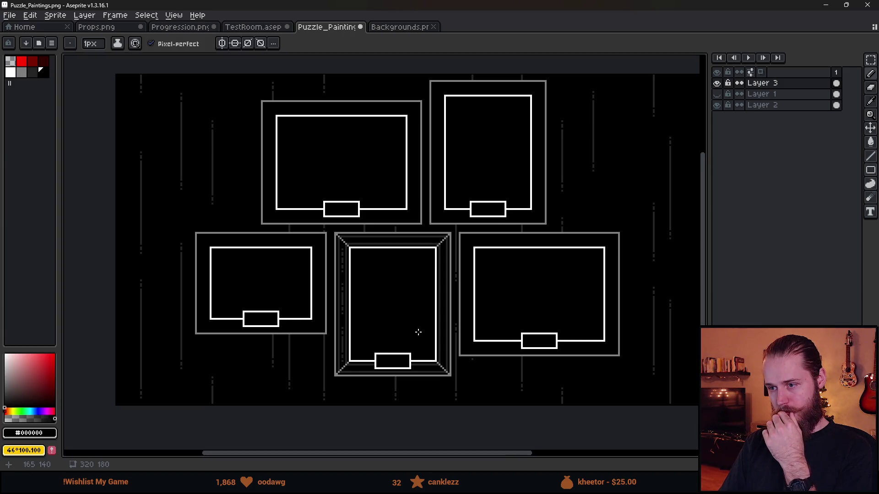
{"action": "scroll", "coordinate": [387, 334], "scroll_direction": "up", "scroll_amount": 1}
{"action": "key", "text": "m"}
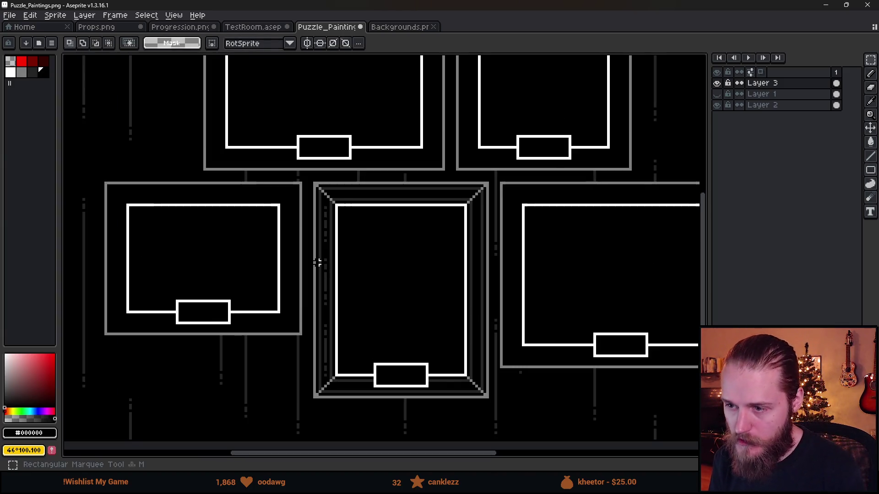
{"action": "scroll", "coordinate": [323, 220], "scroll_direction": "up", "scroll_amount": 1}
{"action": "scroll", "coordinate": [347, 232], "scroll_direction": "down", "scroll_amount": 1}
{"action": "scroll", "coordinate": [333, 171], "scroll_direction": "up", "scroll_amount": 1}
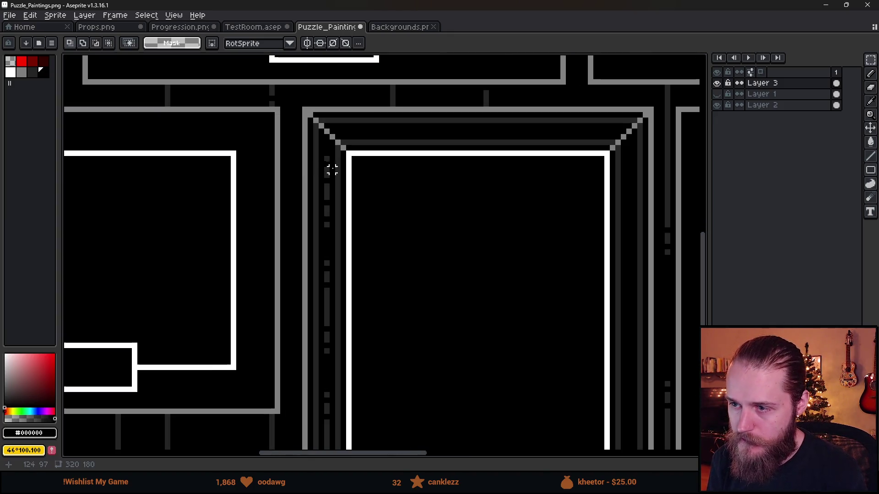
{"action": "mouse_move", "coordinate": [321, 163]}
{"action": "left_mouse_down"}
{"action": "mouse_move", "coordinate": [324, 394]}
{"action": "mouse_move", "coordinate": [337, 399]}
{"action": "left_mouse_up"}
{"action": "mouse_move", "coordinate": [336, 207]}
{"action": "left_mouse_down"}
{"action": "mouse_move", "coordinate": [334, 172]}
{"action": "mouse_move", "coordinate": [592, 187]}
{"action": "mouse_move", "coordinate": [639, 161]}
{"action": "mouse_move", "coordinate": [624, 217]}
{"action": "mouse_move", "coordinate": [629, 190]}
{"action": "left_mouse_up"}
{"action": "key", "text": "ctrl+d"}
{"action": "scroll", "coordinate": [458, 232], "scroll_direction": "down", "scroll_amount": 2}
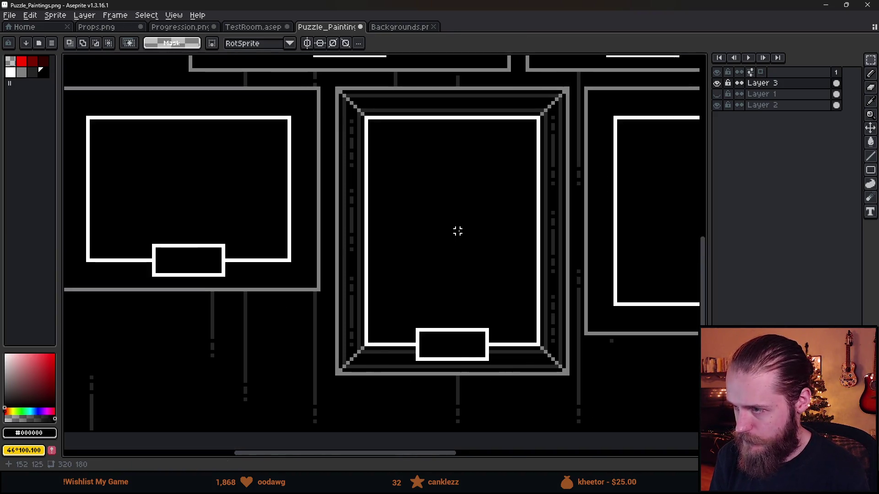
{"action": "scroll", "coordinate": [373, 257], "scroll_direction": "down", "scroll_amount": 1}
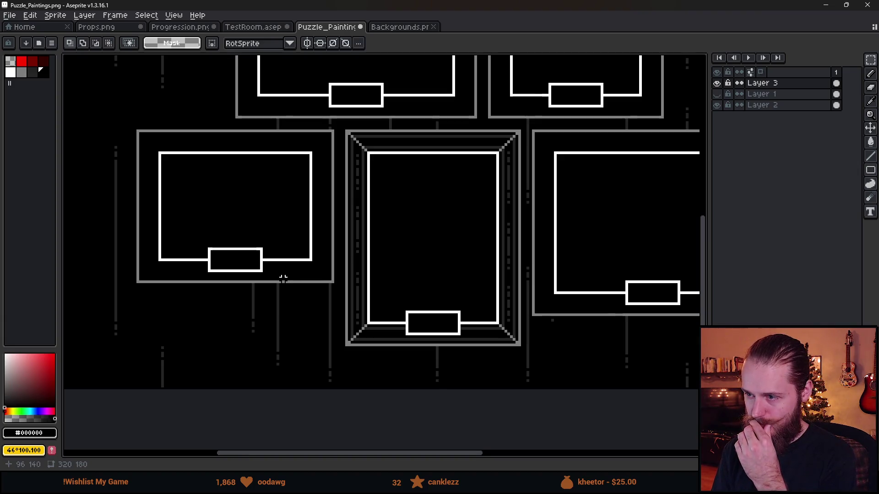
{"action": "left_click_drag", "start_coordinate": [421, 227], "coordinate": [377, 278]}
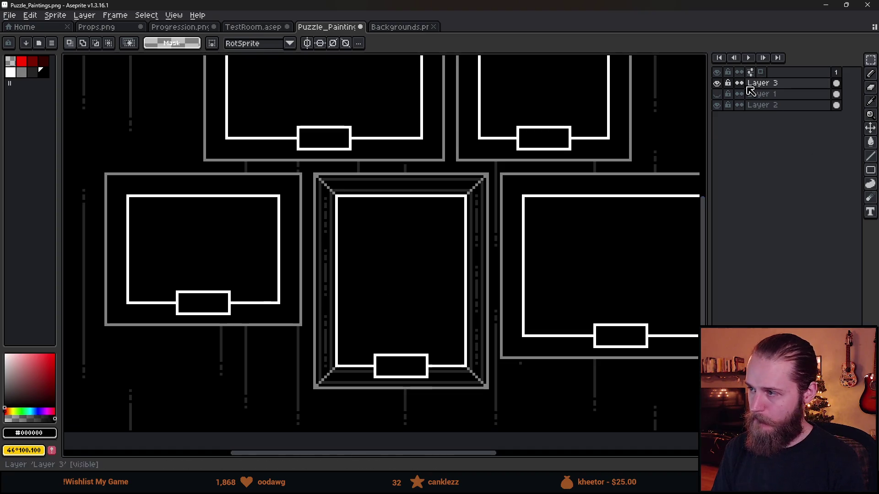
{"action": "scroll", "coordinate": [432, 383], "scroll_direction": "down", "scroll_amount": 1}
{"action": "scroll", "coordinate": [433, 384], "scroll_direction": "up", "scroll_amount": 1}
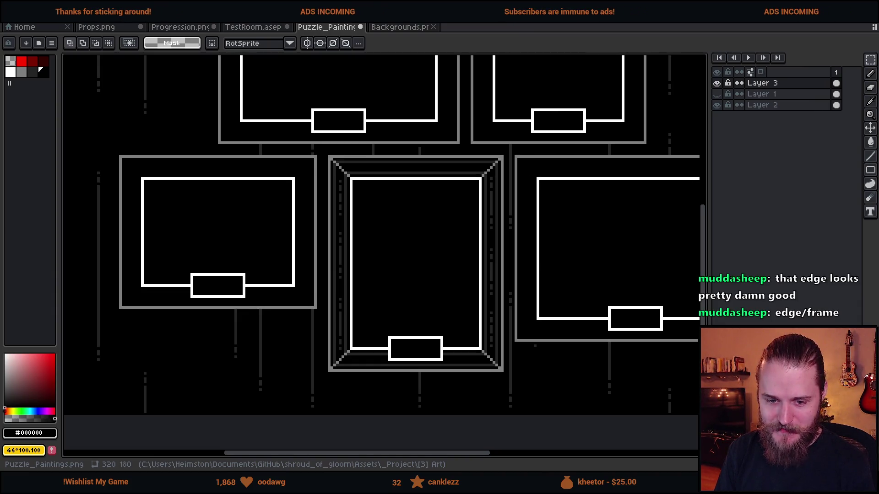
{"action": "scroll", "coordinate": [186, 298], "scroll_direction": "down", "scroll_amount": 1}
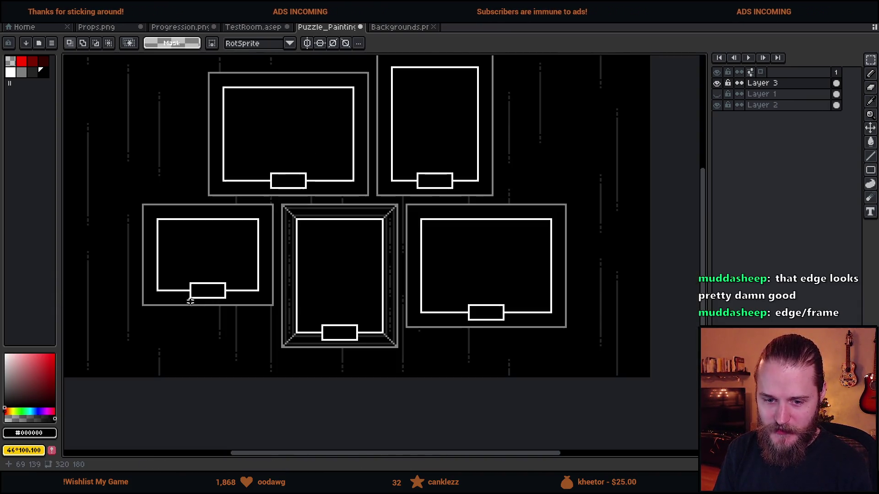
{"action": "scroll", "coordinate": [328, 301], "scroll_direction": "up", "scroll_amount": 1}
{"action": "scroll", "coordinate": [324, 295], "scroll_direction": "down", "scroll_amount": 1}
{"action": "scroll", "coordinate": [325, 294], "scroll_direction": "up", "scroll_amount": 1}
{"action": "scroll", "coordinate": [420, 308], "scroll_direction": "down", "scroll_amount": 1}
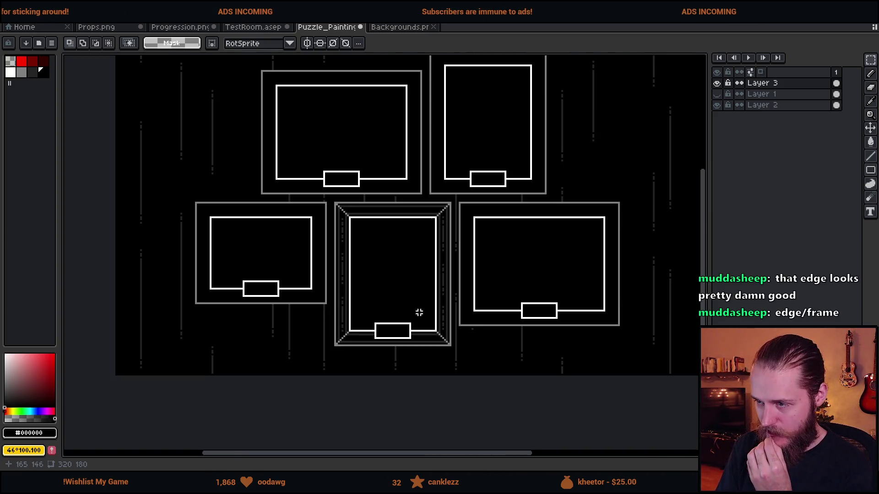
{"action": "scroll", "coordinate": [418, 356], "scroll_direction": "up", "scroll_amount": 1}
{"action": "scroll", "coordinate": [418, 355], "scroll_direction": "up", "scroll_amount": 1}
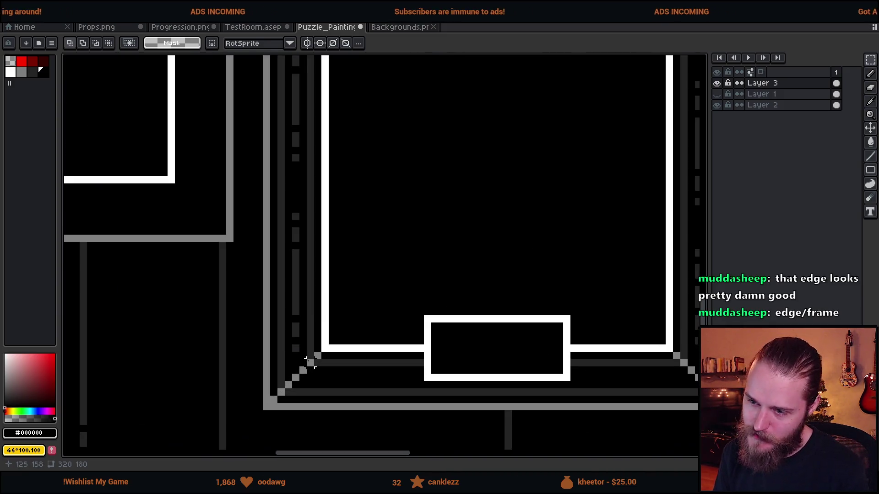
Sample the #242424 dark grey and dot dashes along the centre frame's bottom bevel
{"action": "left_click", "coordinate": [302, 323], "text": "alt"}
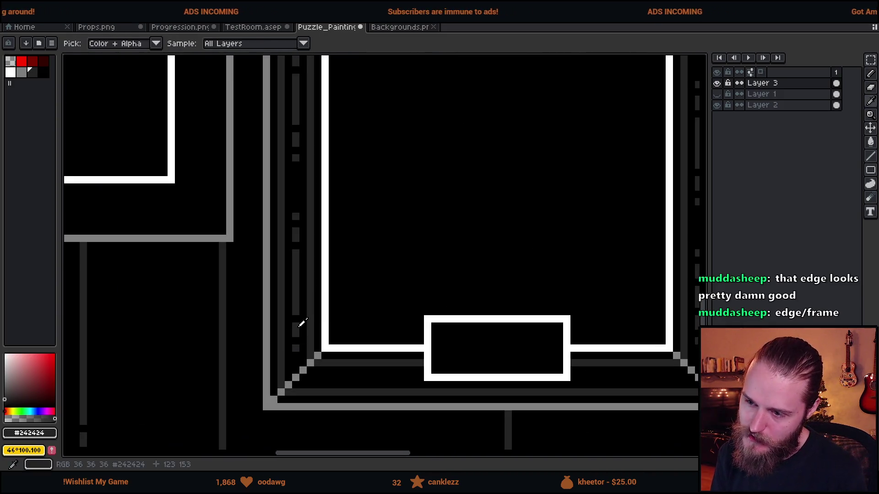
{"action": "left_click", "coordinate": [324, 377]}
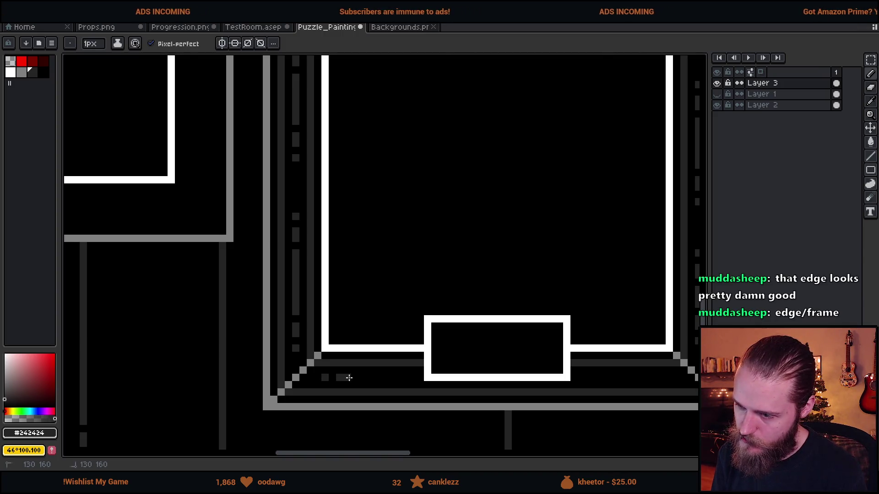
{"action": "left_click_drag", "start_coordinate": [362, 378], "coordinate": [384, 377]}
{"action": "left_click", "coordinate": [399, 378]}
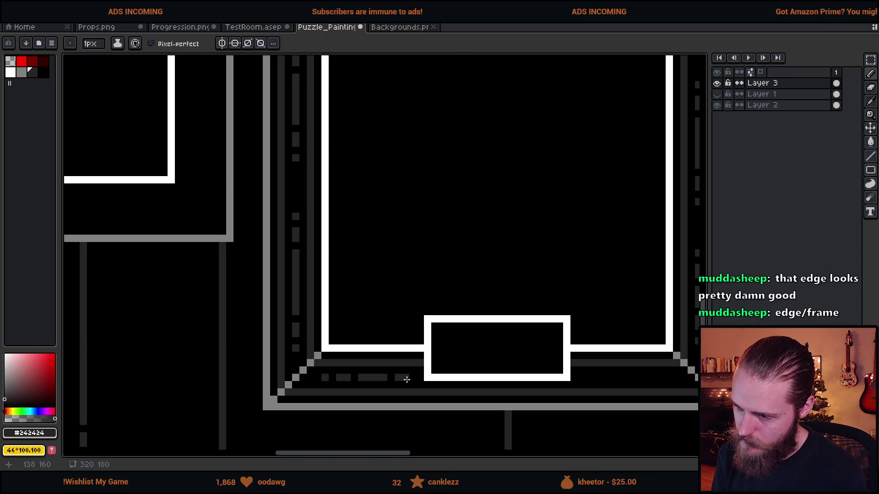
{"action": "scroll", "coordinate": [463, 407], "scroll_direction": "down", "scroll_amount": 4}
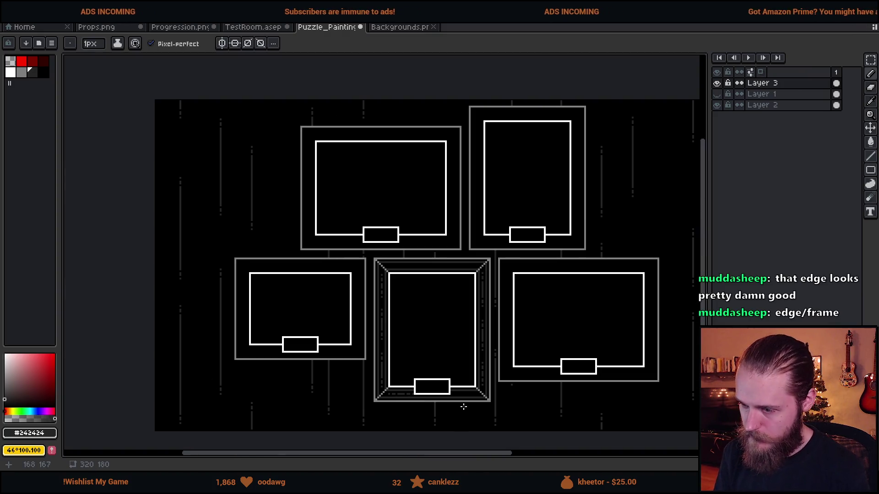
{"action": "scroll", "coordinate": [464, 407], "scroll_direction": "up", "scroll_amount": 3}
Draw dark grey dash runs across the centre frame's top bevel
{"action": "left_click_drag", "start_coordinate": [407, 327], "coordinate": [534, 328]}
{"action": "left_click_drag", "start_coordinate": [589, 328], "coordinate": [571, 327]}
{"action": "scroll", "coordinate": [579, 349], "scroll_direction": "down", "scroll_amount": 2}
{"action": "scroll", "coordinate": [579, 349], "scroll_direction": "down", "scroll_amount": 1}
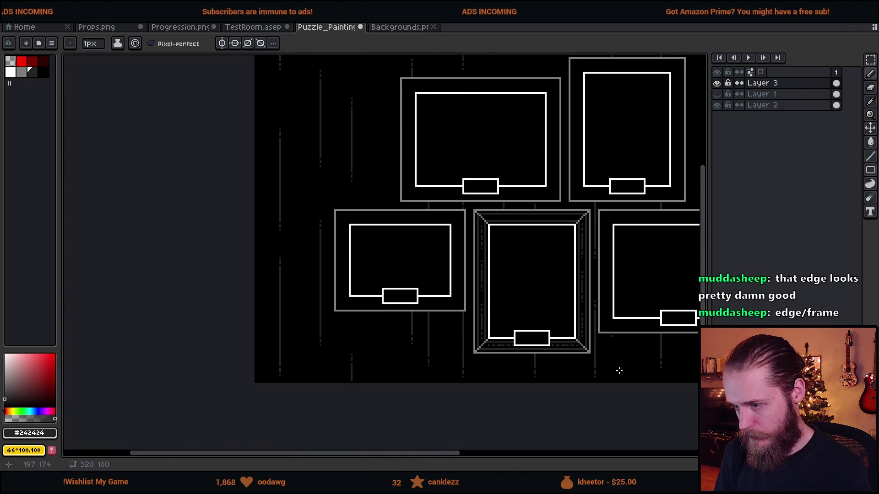
{"action": "scroll", "coordinate": [493, 225], "scroll_direction": "up", "scroll_amount": 4}
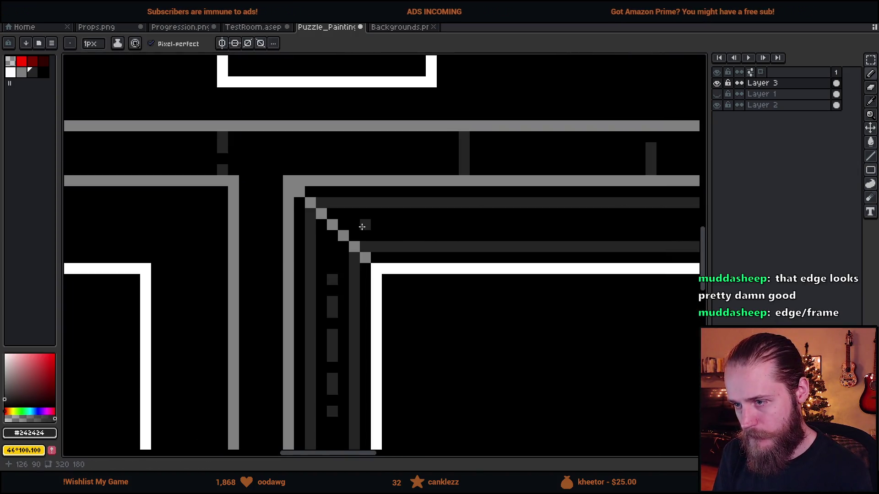
{"action": "left_click", "coordinate": [388, 225]}
{"action": "left_click_drag", "start_coordinate": [425, 228], "coordinate": [554, 226]}
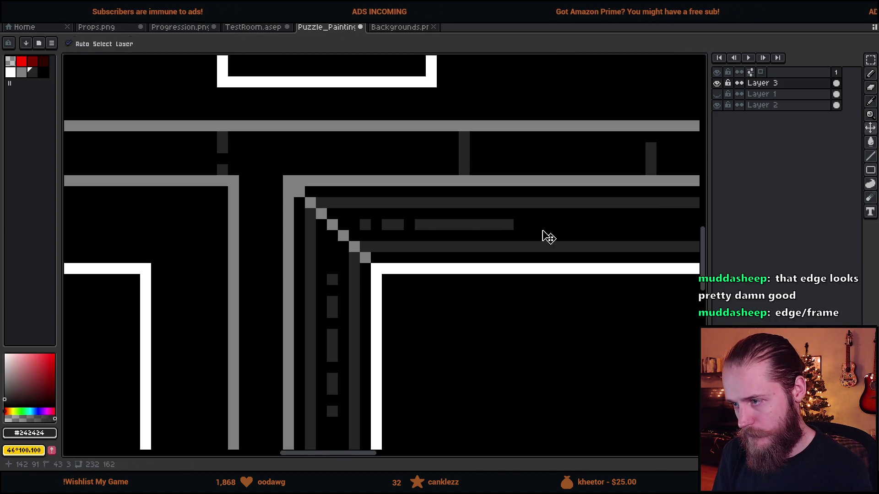
Fill the remaining gaps in the top dash row with single dark grey pixels
{"action": "scroll", "coordinate": [564, 268], "scroll_direction": "down", "scroll_amount": 3}
{"action": "scroll", "coordinate": [432, 275], "scroll_direction": "down", "scroll_amount": 1}
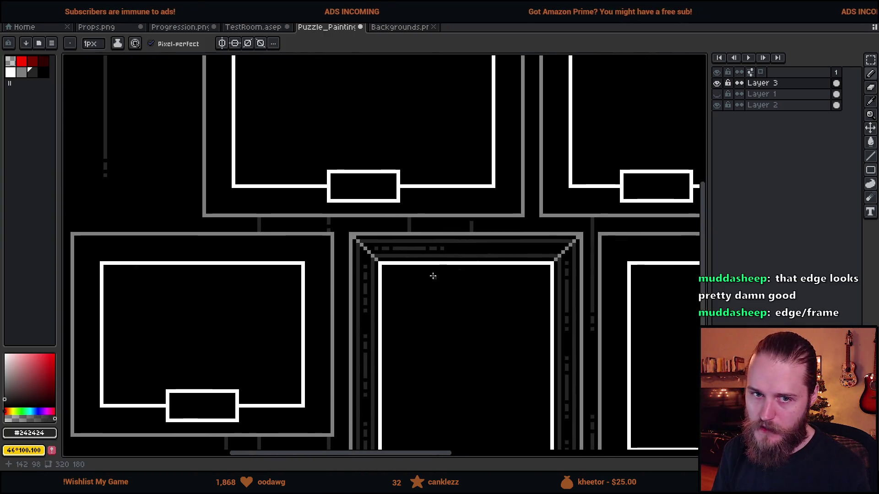
{"action": "scroll", "coordinate": [455, 249], "scroll_direction": "up", "scroll_amount": 5}
{"action": "scroll", "coordinate": [447, 212], "scroll_direction": "down", "scroll_amount": 2}
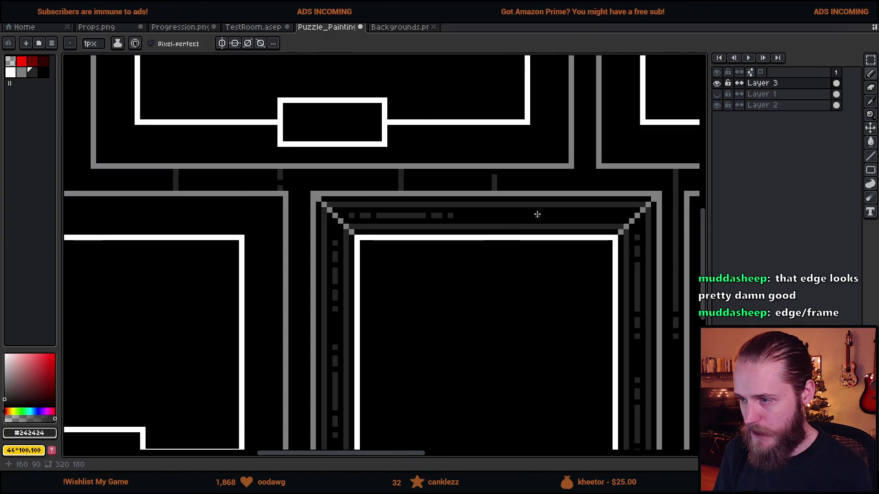
{"action": "scroll", "coordinate": [467, 203], "scroll_direction": "up", "scroll_amount": 2}
{"action": "left_click", "coordinate": [411, 222]}
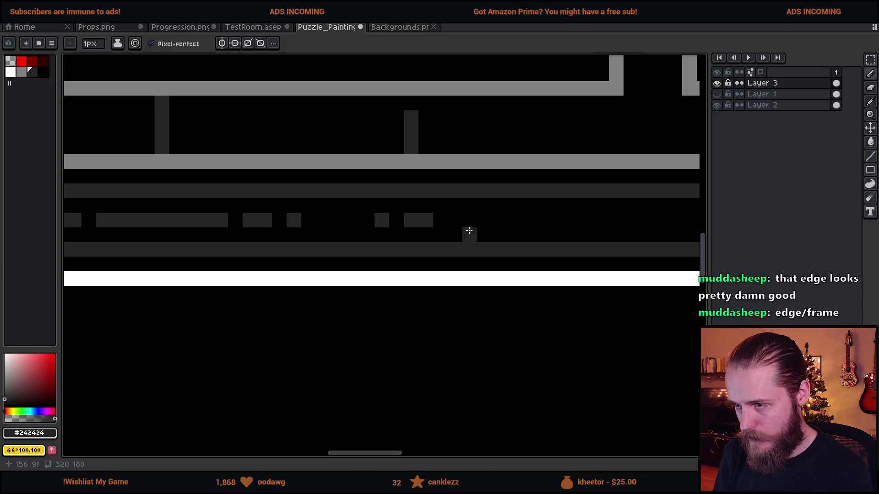
{"action": "scroll", "coordinate": [471, 243], "scroll_direction": "down", "scroll_amount": 3}
{"action": "scroll", "coordinate": [504, 240], "scroll_direction": "up", "scroll_amount": 2}
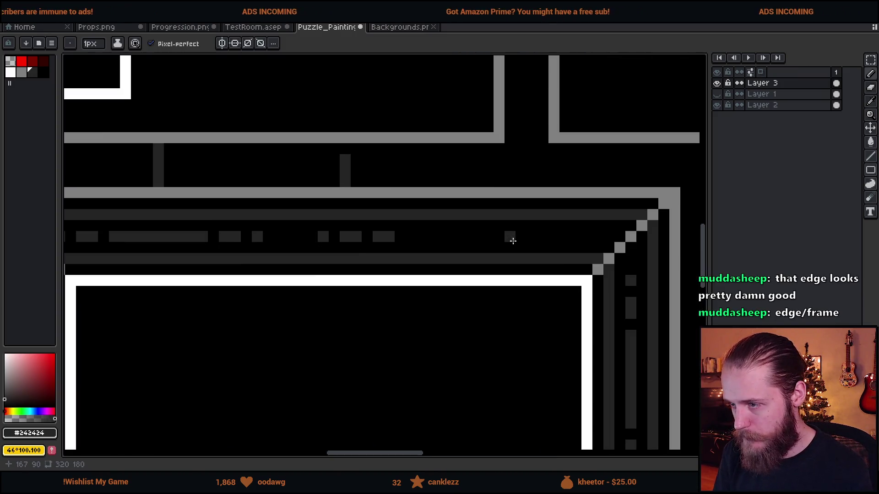
{"action": "left_click", "coordinate": [507, 237], "text": "shift"}
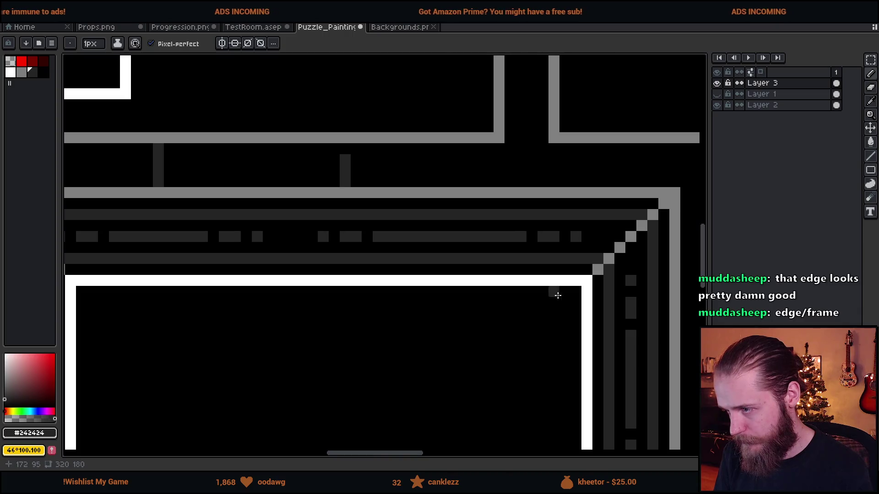
{"action": "scroll", "coordinate": [561, 288], "scroll_direction": "down", "scroll_amount": 4}
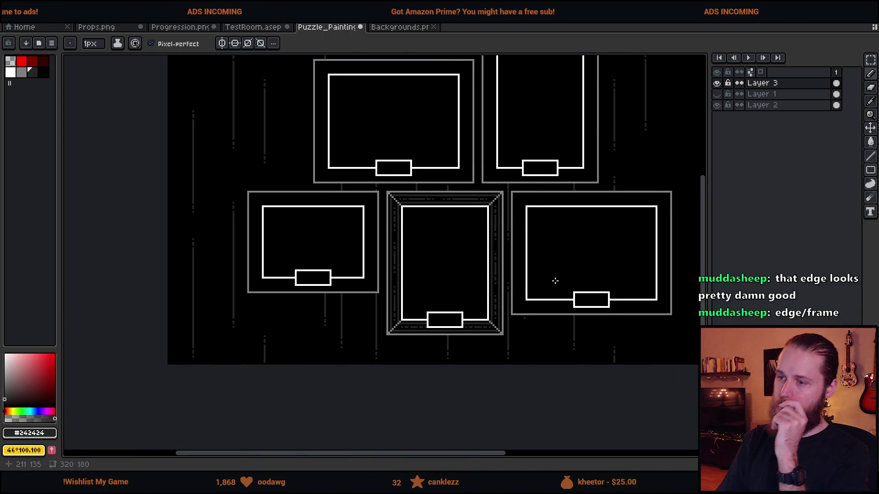
Draw dark lines inside the white border down the left, along the bottom and up the right, then undo them
{"action": "left_click_drag", "start_coordinate": [511, 218], "coordinate": [498, 230]}
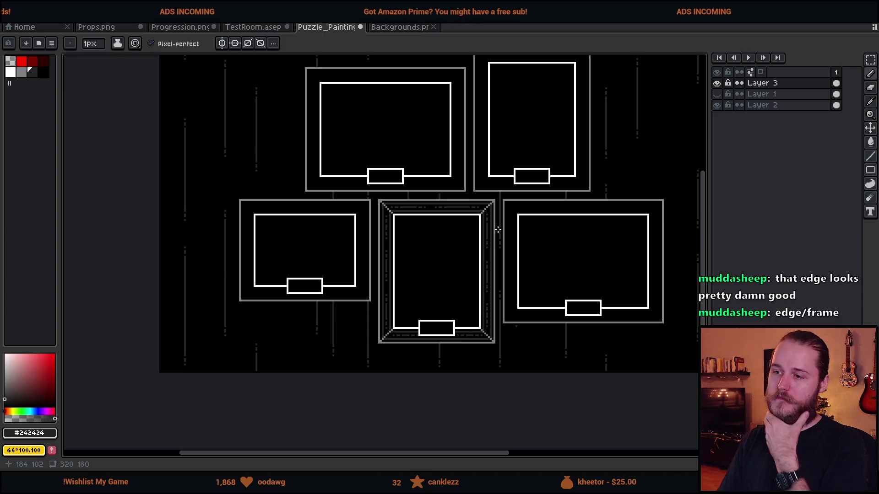
{"action": "scroll", "coordinate": [426, 231], "scroll_direction": "up", "scroll_amount": 4}
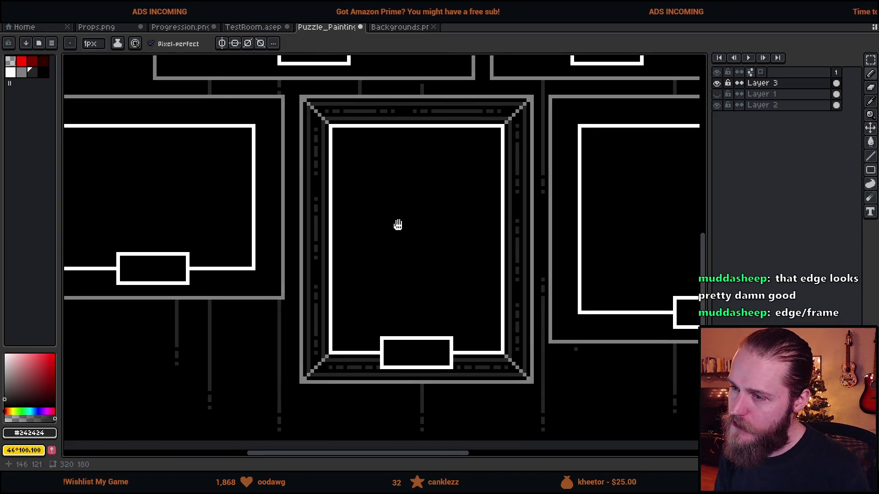
{"action": "scroll", "coordinate": [323, 156], "scroll_direction": "up", "scroll_amount": 2}
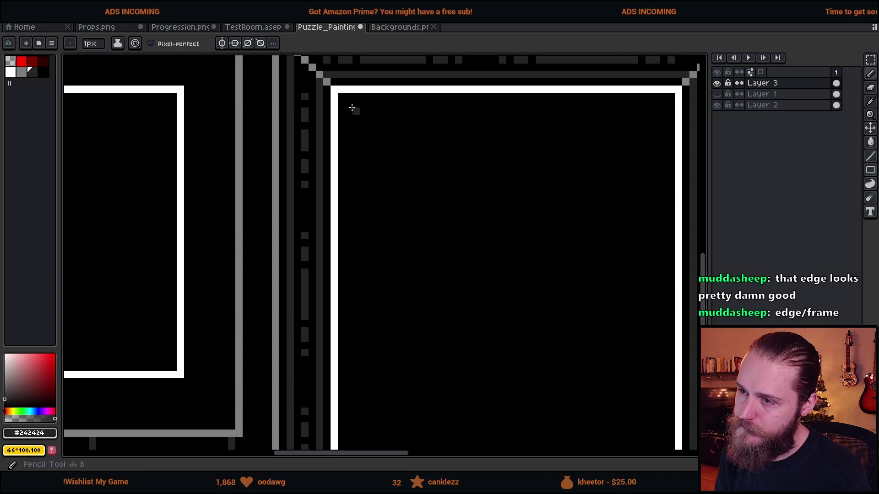
{"action": "scroll", "coordinate": [348, 303], "scroll_direction": "down", "scroll_amount": 3}
{"action": "left_click", "coordinate": [351, 405], "text": "shift"}
{"action": "scroll", "coordinate": [357, 405], "scroll_direction": "right", "scroll_amount": 3}
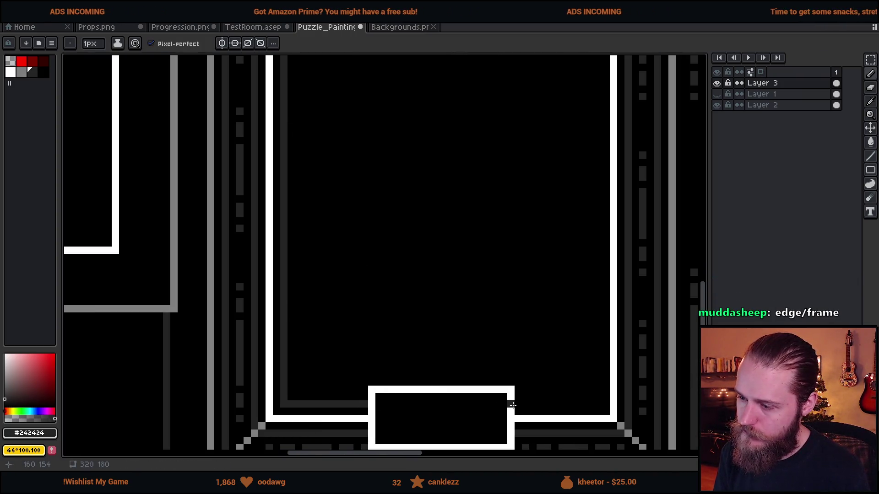
{"action": "left_click", "coordinate": [602, 405], "text": "shift"}
{"action": "scroll", "coordinate": [605, 181], "scroll_direction": "up", "scroll_amount": 5}
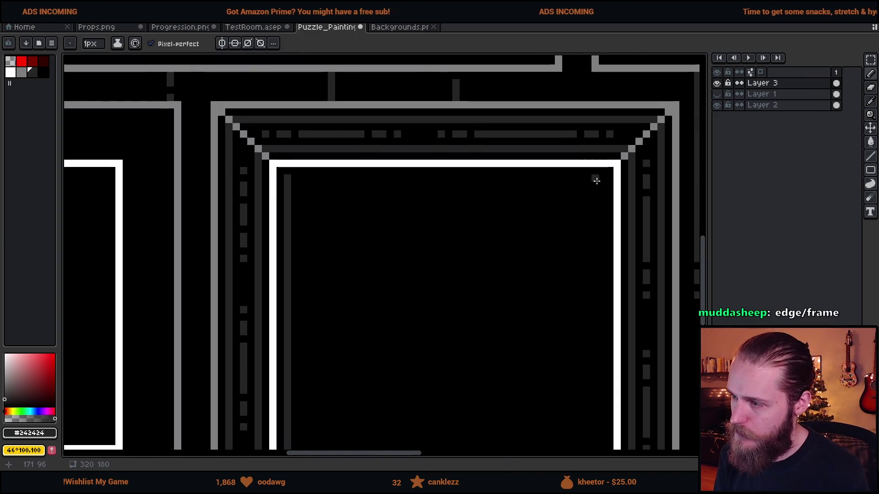
{"action": "left_click", "coordinate": [602, 179], "text": "shift"}
{"action": "scroll", "coordinate": [293, 181], "scroll_direction": "down", "scroll_amount": 3}
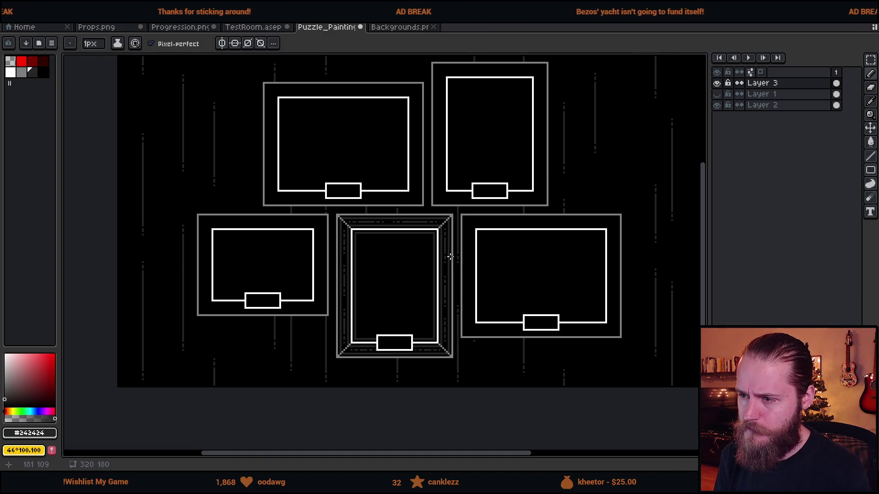
{"action": "scroll", "coordinate": [378, 276], "scroll_direction": "up", "scroll_amount": 2}
{"action": "key", "text": "ctrl+z"}
{"action": "key", "text": "ctrl+z"}
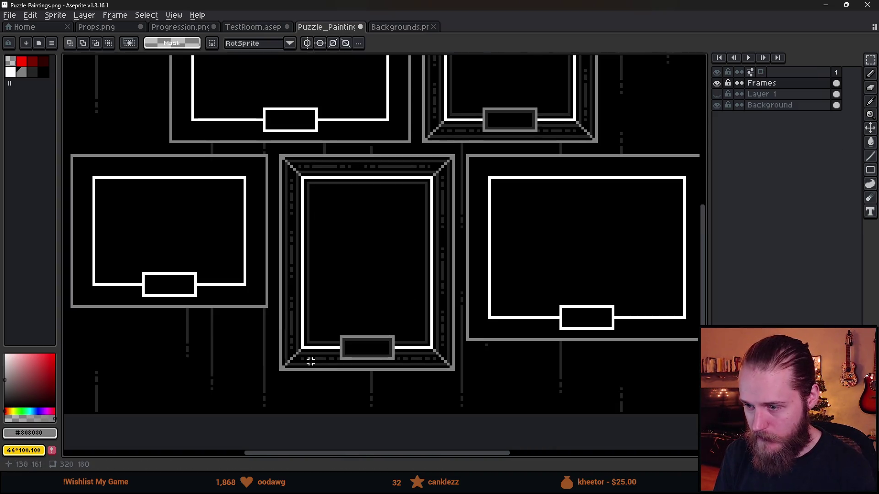
Sample white #FFFFFF from the border and add white pixels beside both ends of the label plate
{"action": "scroll", "coordinate": [341, 342], "scroll_direction": "down", "scroll_amount": 4}
{"action": "scroll", "coordinate": [341, 343], "scroll_direction": "up", "scroll_amount": 2}
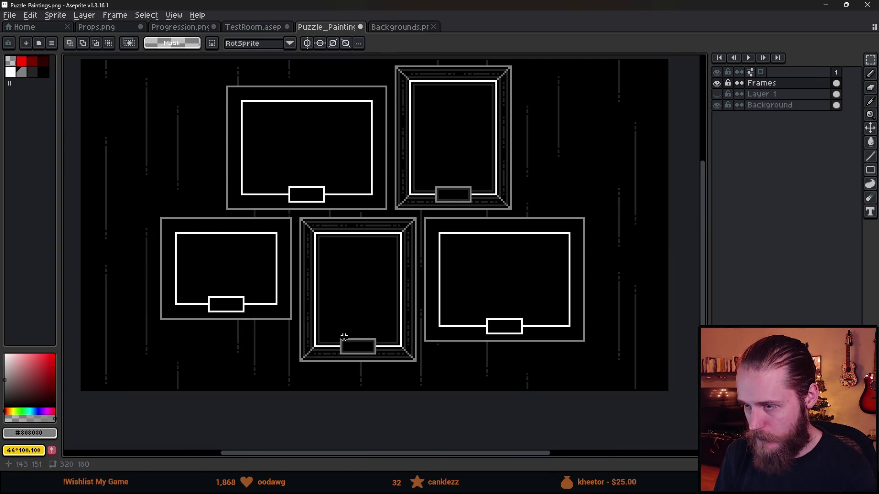
{"action": "scroll", "coordinate": [359, 359], "scroll_direction": "up", "scroll_amount": 3}
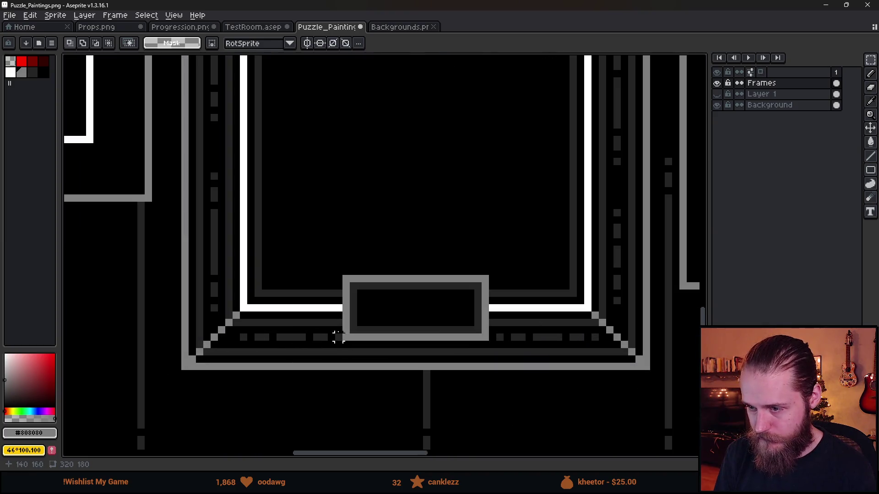
{"action": "key", "text": "b"}
{"action": "left_click", "coordinate": [338, 308], "text": "alt"}
{"action": "scroll", "coordinate": [337, 312], "scroll_direction": "up", "scroll_amount": 1}
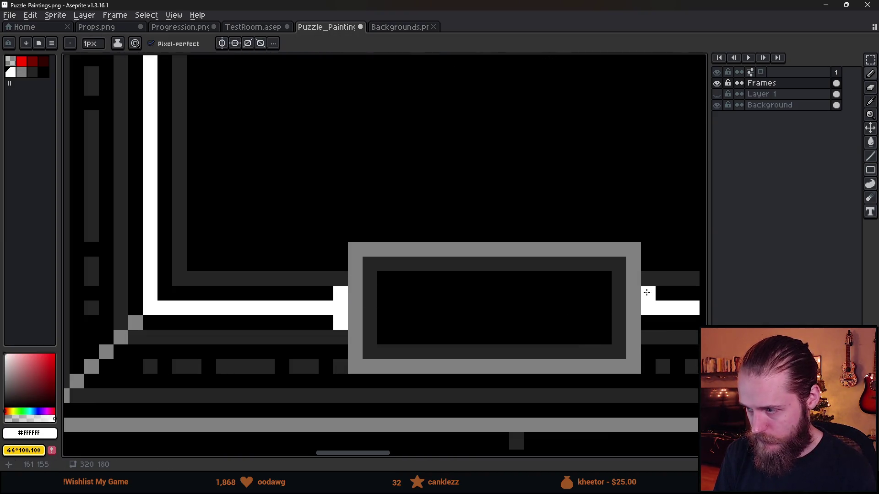
{"action": "scroll", "coordinate": [646, 322], "scroll_direction": "down", "scroll_amount": 4}
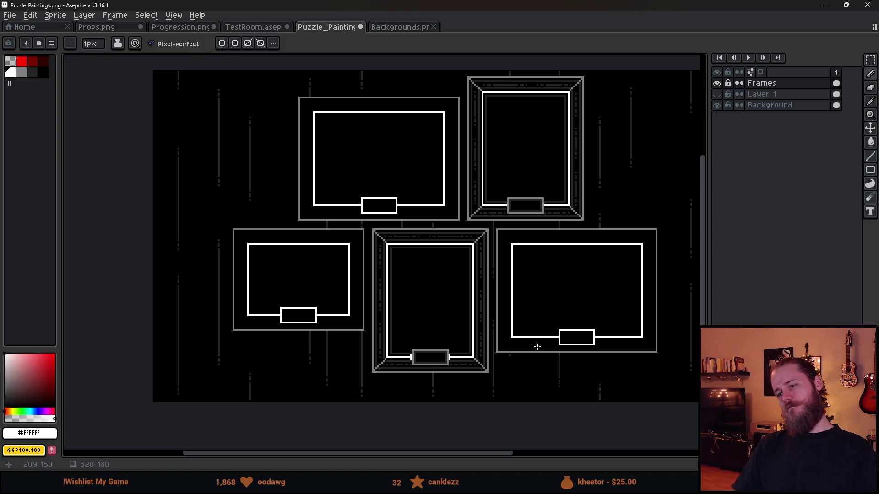
Paint the white nubs beside both ends of the middle frame's plate #242424 dark grey
{"action": "scroll", "coordinate": [437, 361], "scroll_direction": "up", "scroll_amount": 3}
{"action": "scroll", "coordinate": [325, 355], "scroll_direction": "up", "scroll_amount": 3}
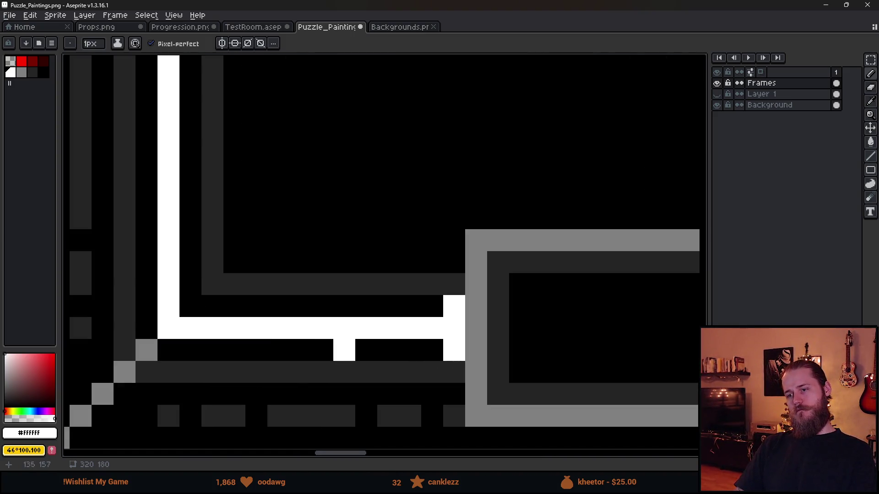
{"action": "left_click", "coordinate": [447, 284], "text": "alt"}
{"action": "left_click_drag", "start_coordinate": [454, 302], "coordinate": [480, 352]}
{"action": "scroll", "coordinate": [480, 353], "scroll_direction": "down", "scroll_amount": 5}
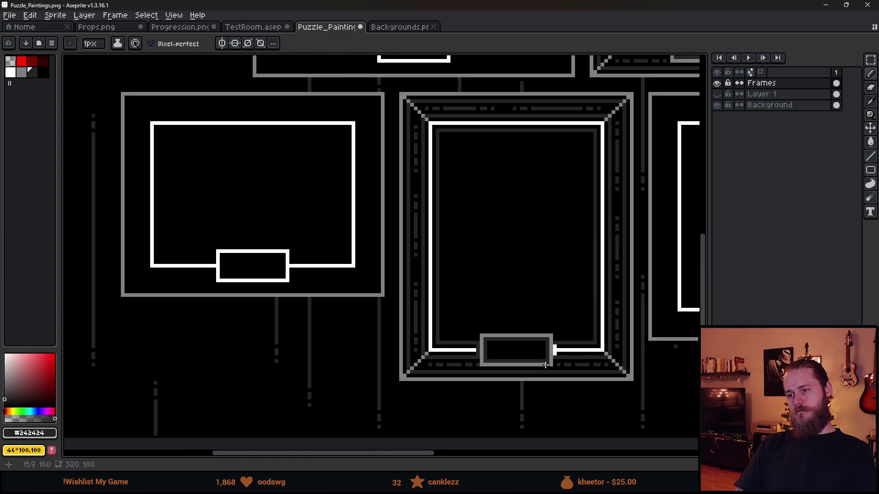
{"action": "scroll", "coordinate": [558, 368], "scroll_direction": "up", "scroll_amount": 5}
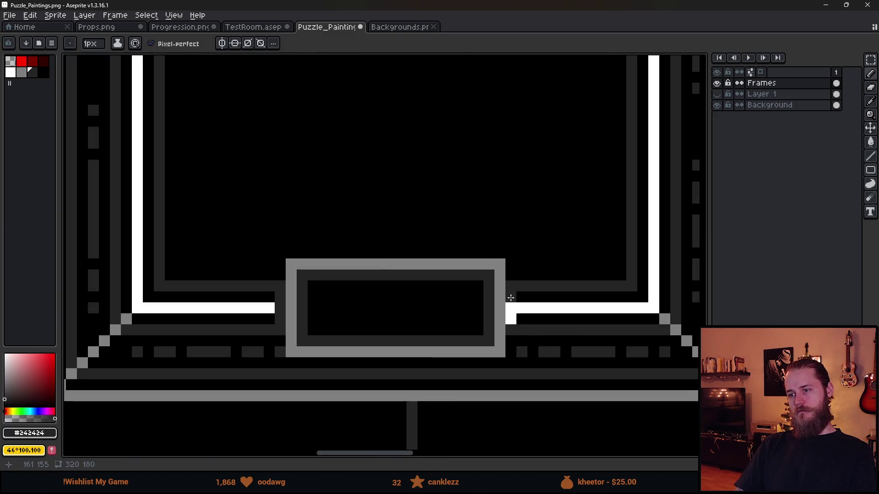
{"action": "left_click", "coordinate": [513, 320]}
{"action": "scroll", "coordinate": [472, 357], "scroll_direction": "down", "scroll_amount": 5}
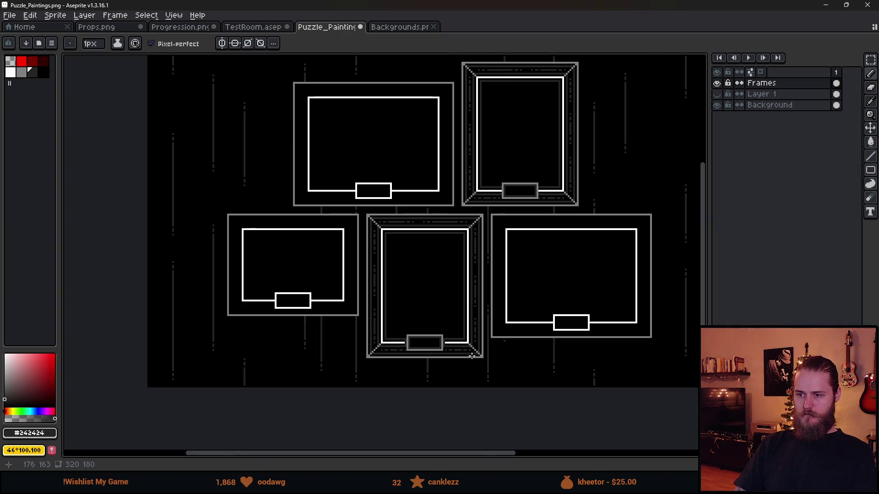
Switch between the Move and Pencil tools and scroll across the frames to review them
{"action": "key", "text": "v"}
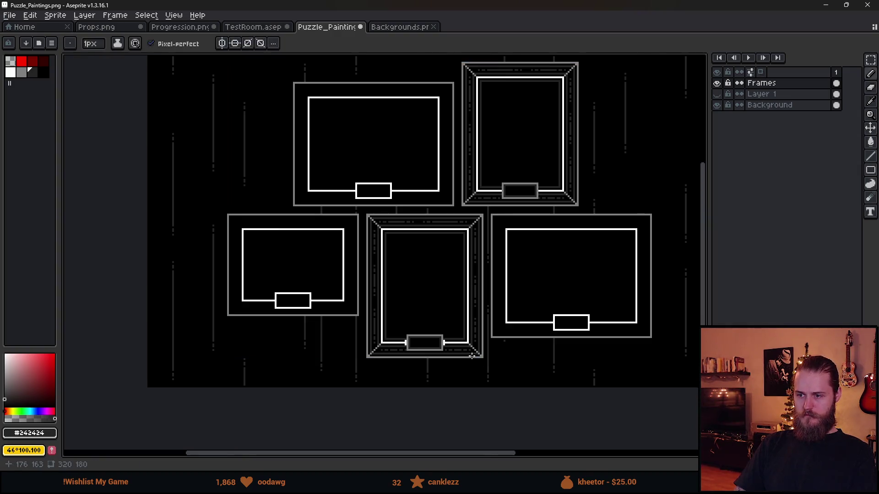
{"action": "key", "text": "b"}
{"action": "key", "text": "v"}
{"action": "key", "text": "b"}
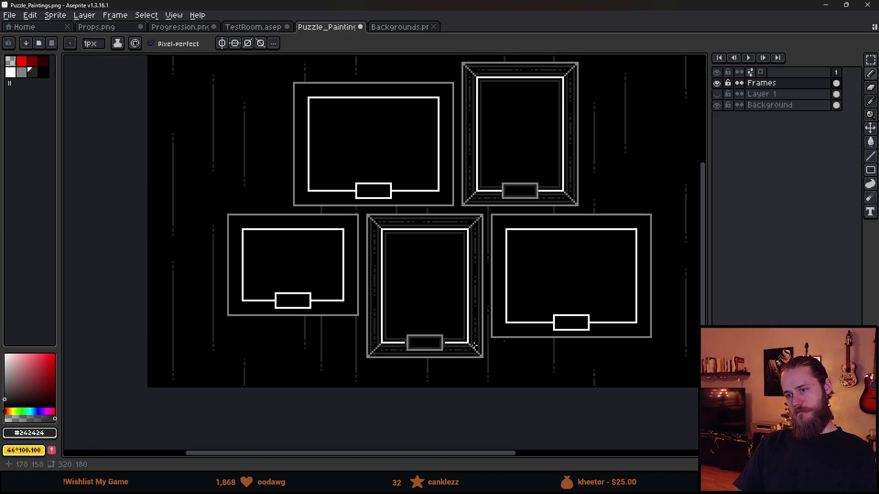
{"action": "scroll", "coordinate": [503, 187], "scroll_direction": "up", "scroll_amount": 6}
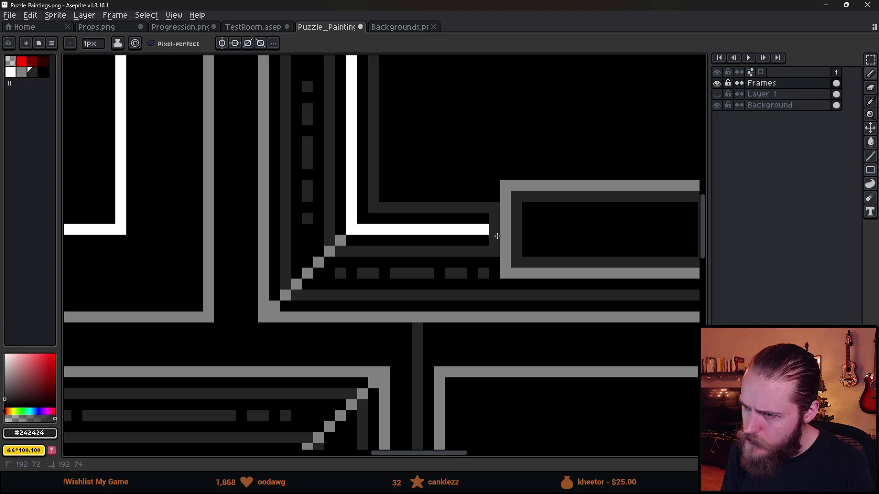
{"action": "scroll", "coordinate": [498, 236], "scroll_direction": "right", "scroll_amount": 6}
{"action": "scroll", "coordinate": [413, 276], "scroll_direction": "down", "scroll_amount": 6}
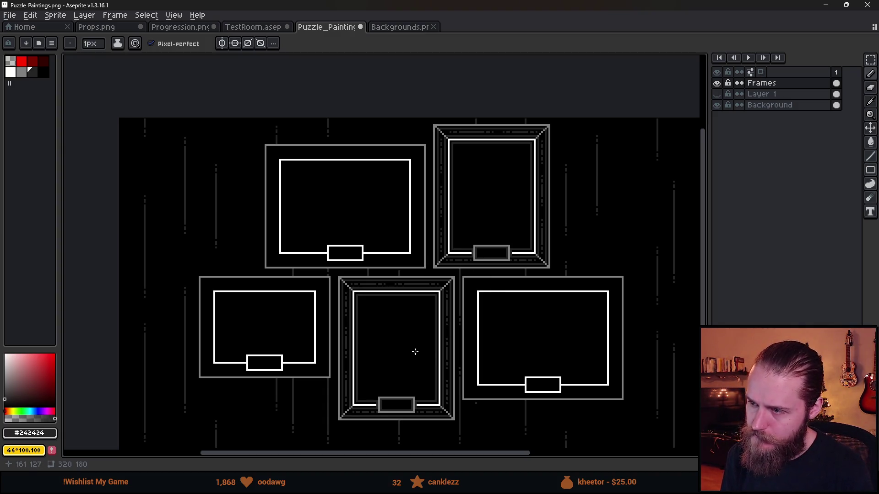
{"action": "scroll", "coordinate": [426, 292], "scroll_direction": "down", "scroll_amount": 3}
Copy the middle frame's ornate left edge onto the left frame and shift it up into place
{"action": "key", "text": "m"}
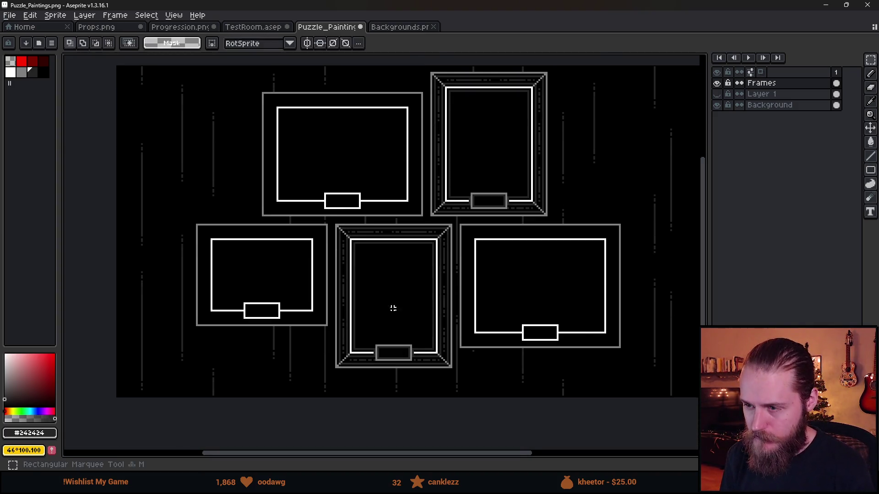
{"action": "scroll", "coordinate": [396, 304], "scroll_direction": "up", "scroll_amount": 3}
{"action": "scroll", "coordinate": [315, 355], "scroll_direction": "right", "scroll_amount": 5}
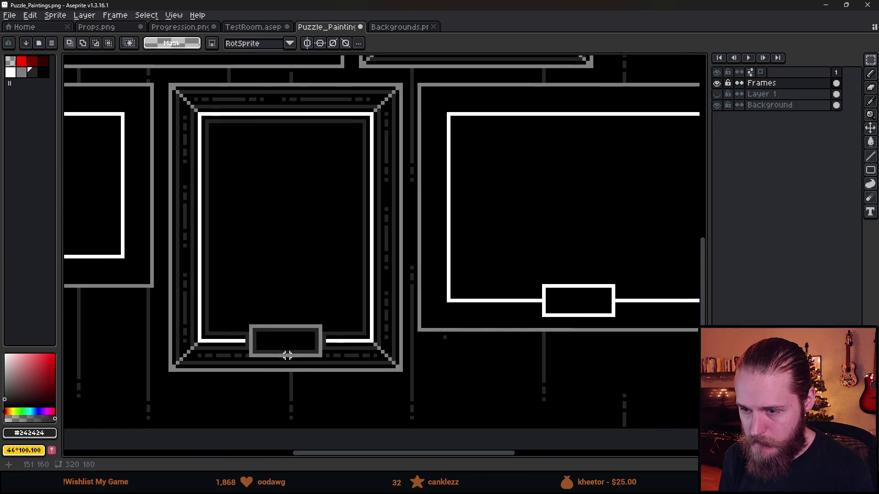
{"action": "left_click_drag", "start_coordinate": [201, 308], "coordinate": [261, 337]}
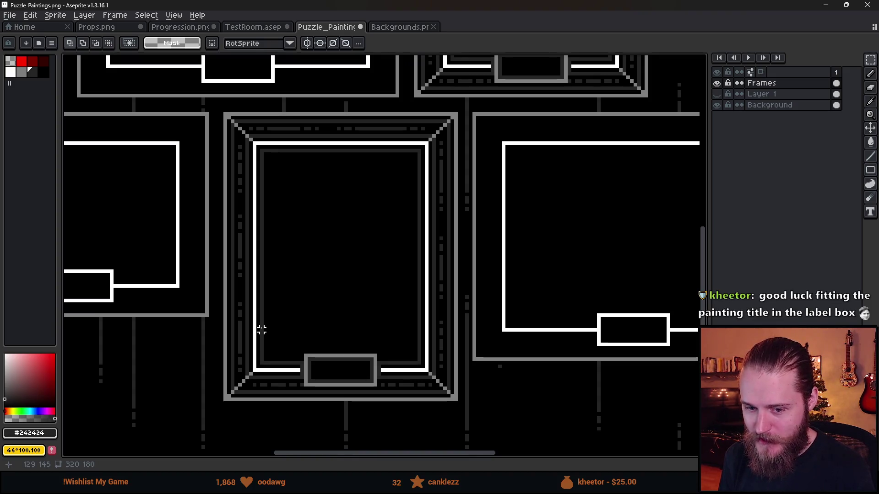
{"action": "scroll", "coordinate": [261, 329], "scroll_direction": "down", "scroll_amount": 1}
{"action": "left_click_drag", "start_coordinate": [293, 323], "coordinate": [342, 334]}
{"action": "mouse_move", "coordinate": [280, 175]}
{"action": "left_mouse_down"}
{"action": "mouse_move", "coordinate": [308, 288]}
{"action": "mouse_move", "coordinate": [320, 412]}
{"action": "left_mouse_up"}
{"action": "left_click_drag", "start_coordinate": [308, 327], "coordinate": [432, 347]}
{"action": "mouse_move", "coordinate": [432, 313]}
{"action": "left_mouse_down"}
{"action": "mouse_move", "coordinate": [241, 338]}
{"action": "mouse_move", "coordinate": [224, 319]}
{"action": "left_mouse_up"}
{"action": "left_click", "coordinate": [195, 330]}
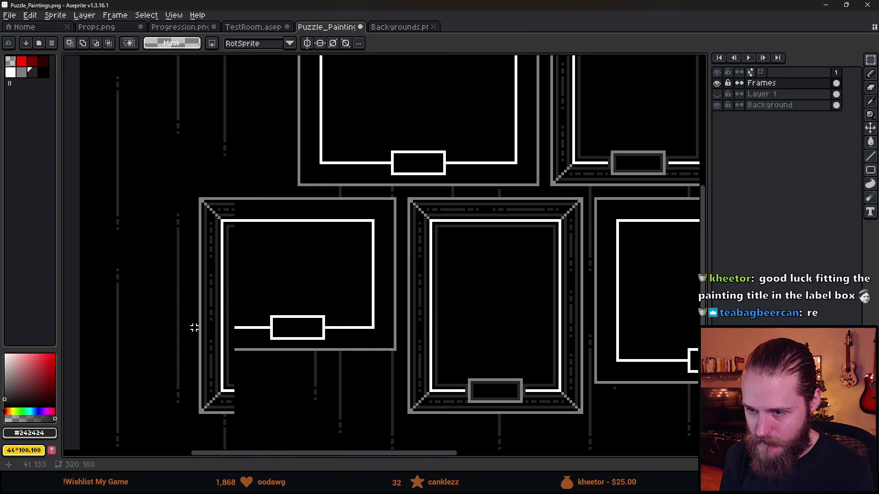
{"action": "left_click_drag", "start_coordinate": [189, 328], "coordinate": [253, 447]}
{"action": "left_click_drag", "start_coordinate": [232, 409], "coordinate": [233, 350]}
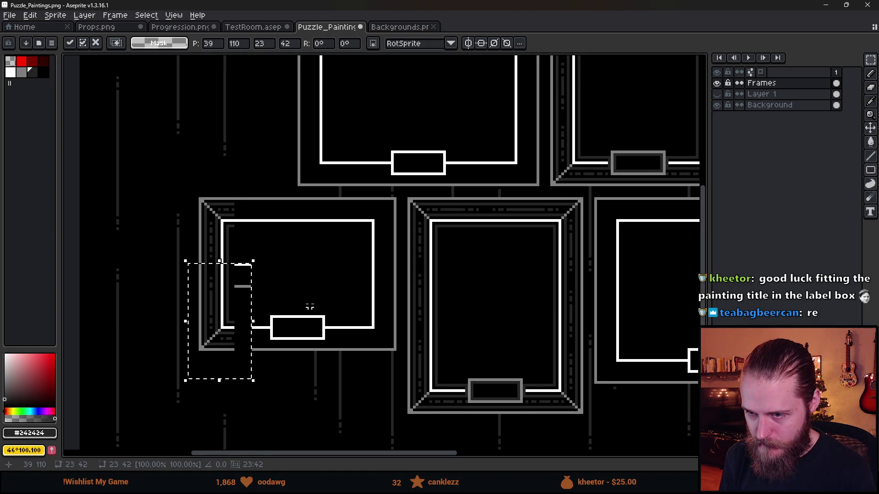
{"action": "key", "text": "Return"}
Clear a one-pixel column of the copied edge with black
{"action": "scroll", "coordinate": [313, 293], "scroll_direction": "down", "scroll_amount": 1}
{"action": "scroll", "coordinate": [249, 259], "scroll_direction": "up", "scroll_amount": 2}
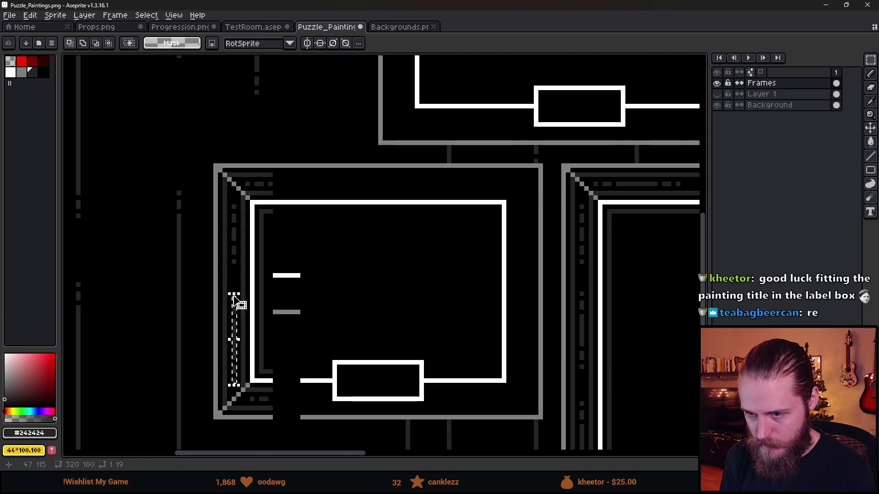
{"action": "scroll", "coordinate": [295, 293], "scroll_direction": "up", "scroll_amount": 1}
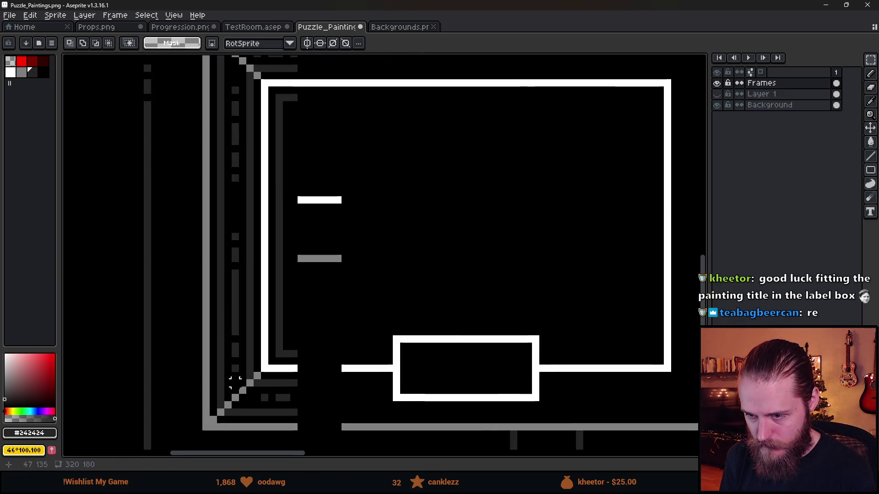
{"action": "key", "text": "b"}
{"action": "left_click", "coordinate": [241, 372], "text": "alt"}
{"action": "key", "text": "m"}
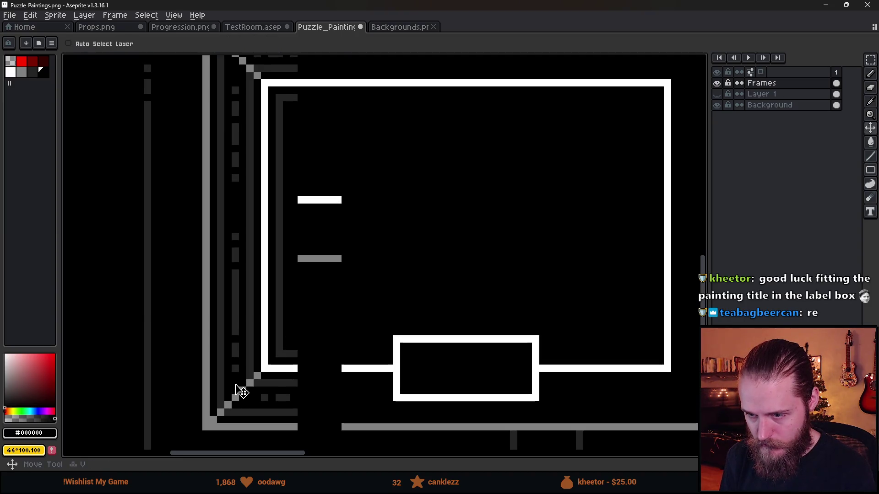
{"action": "left_click_drag", "start_coordinate": [235, 377], "coordinate": [235, 321]}
{"action": "left_click_drag", "start_coordinate": [235, 237], "coordinate": [235, 233]}
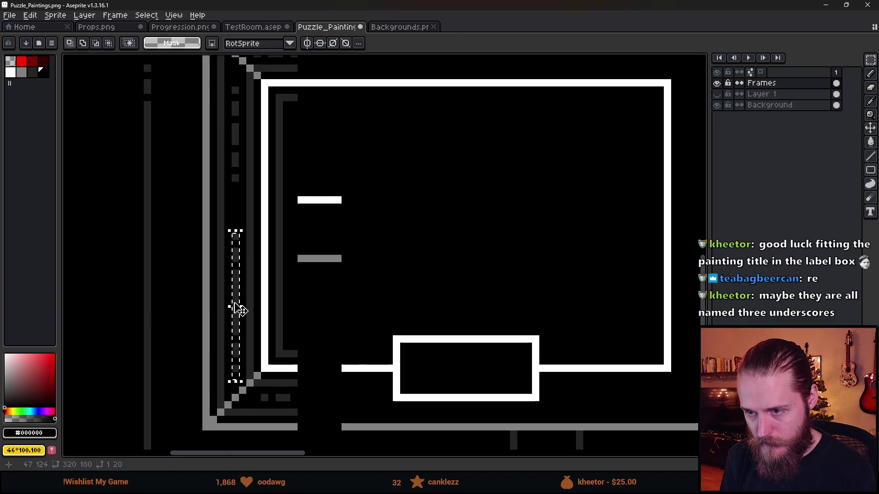
{"action": "key", "text": "ctrl+d"}
Put a dark grey break into the left frame's edge
{"action": "scroll", "coordinate": [271, 196], "scroll_direction": "up", "scroll_amount": 2}
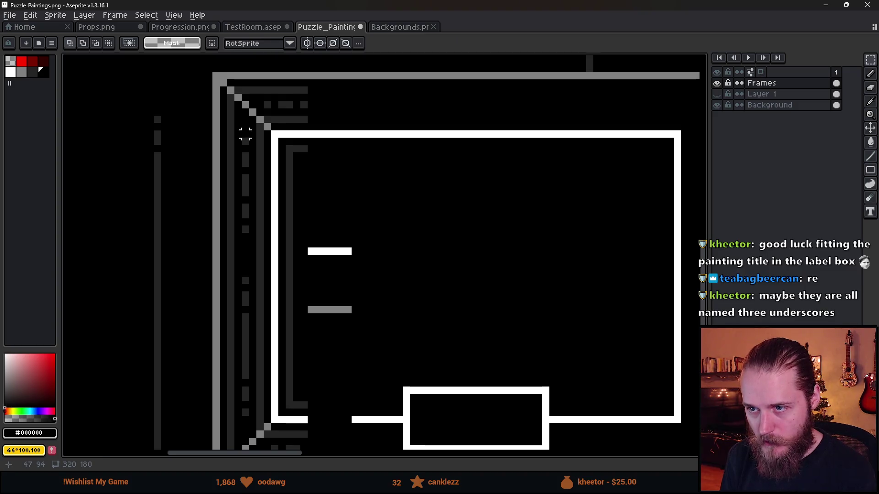
{"action": "left_click_drag", "start_coordinate": [245, 223], "coordinate": [245, 231]}
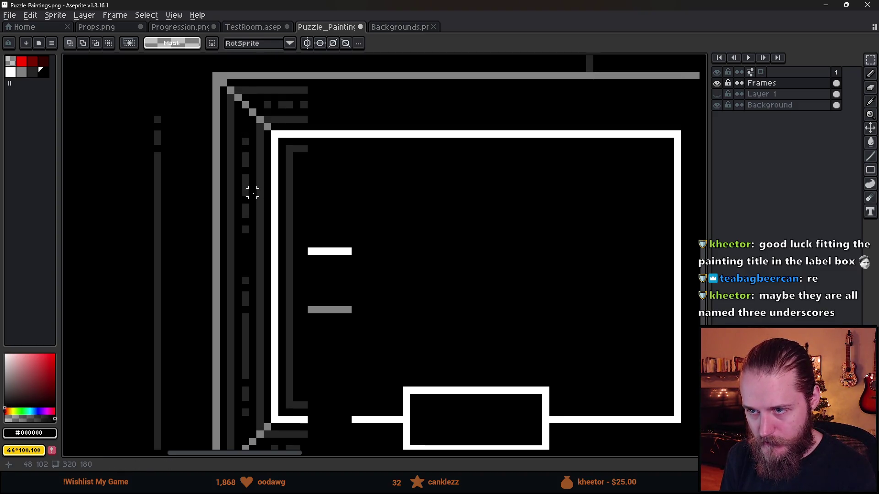
{"action": "key", "text": "b"}
{"action": "left_click", "coordinate": [243, 199], "text": "alt"}
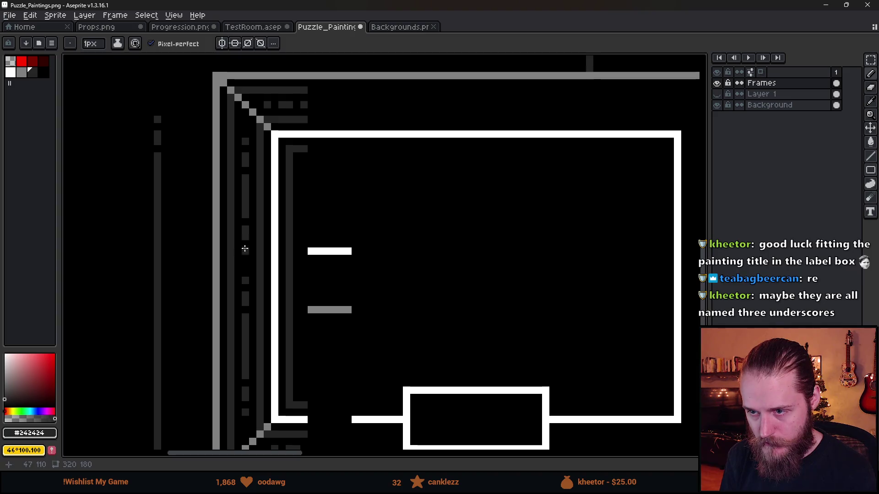
{"action": "scroll", "coordinate": [326, 280], "scroll_direction": "down", "scroll_amount": 4}
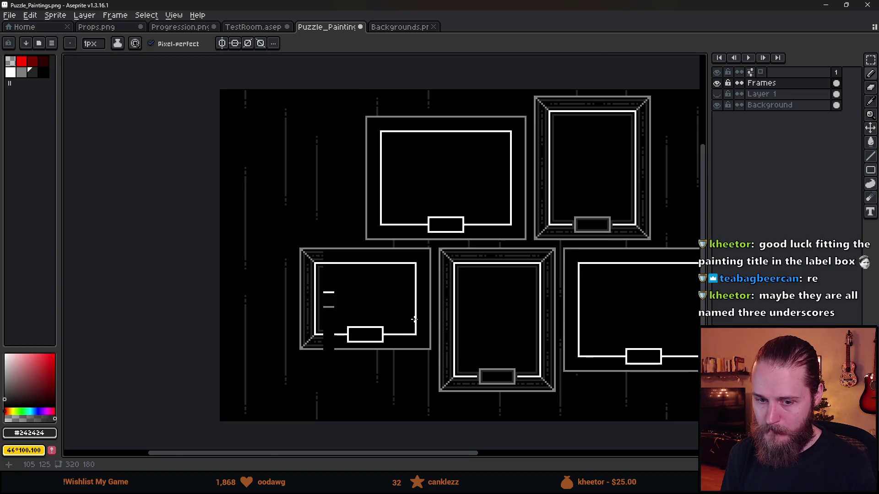
{"action": "scroll", "coordinate": [414, 319], "scroll_direction": "up", "scroll_amount": 1}
{"action": "left_click_drag", "start_coordinate": [414, 319], "coordinate": [342, 310]}
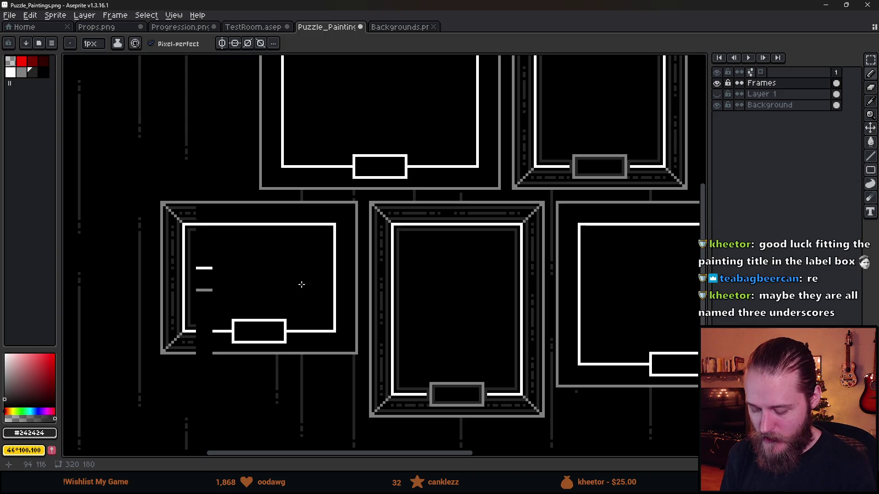
{"action": "scroll", "coordinate": [294, 278], "scroll_direction": "up", "scroll_amount": 4}
{"action": "left_click", "coordinate": [465, 298]}
{"action": "scroll", "coordinate": [484, 298], "scroll_direction": "down", "scroll_amount": 2}
Copy the middle frame's beveled top strip onto the left frame and align it
{"action": "key", "text": "q"}
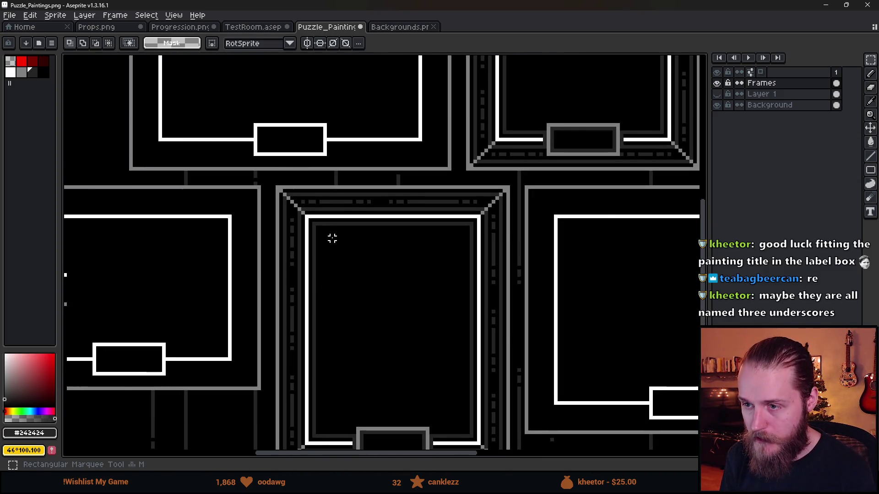
{"action": "scroll", "coordinate": [314, 221], "scroll_direction": "up", "scroll_amount": 1}
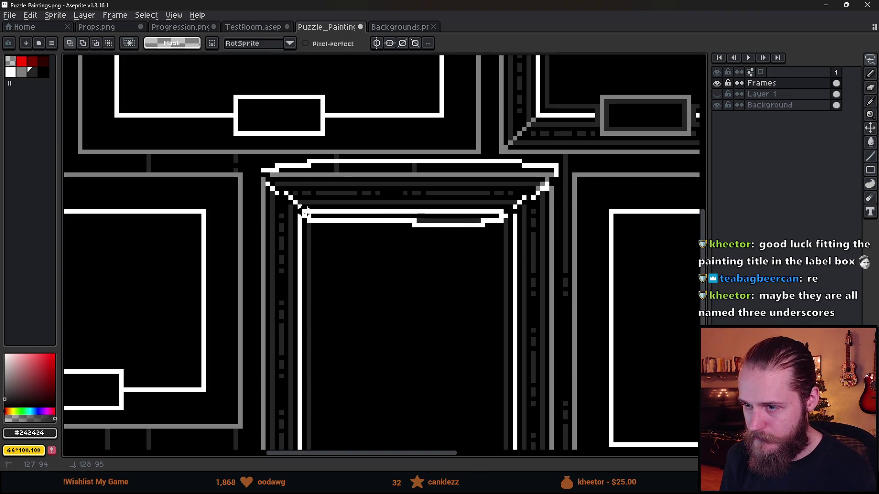
{"action": "left_click_drag", "start_coordinate": [306, 213], "coordinate": [307, 214]}
{"action": "scroll", "coordinate": [355, 231], "scroll_direction": "down", "scroll_amount": 2}
{"action": "scroll", "coordinate": [497, 241], "scroll_direction": "up", "scroll_amount": 1}
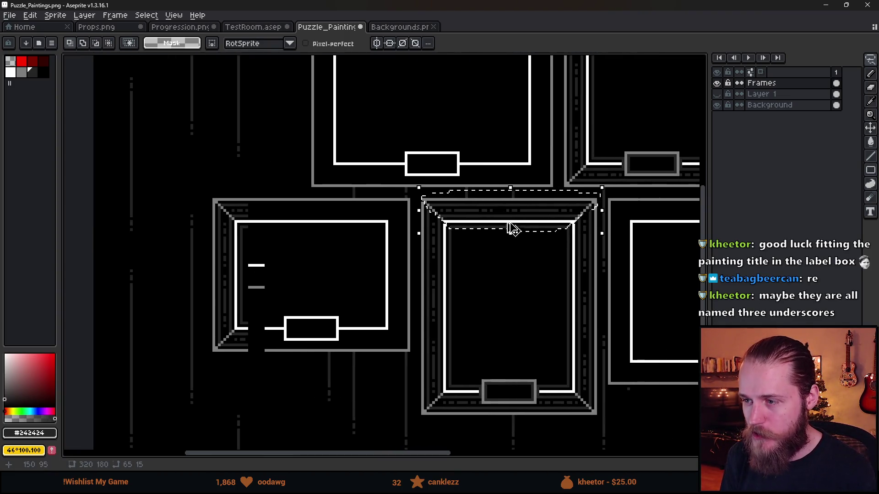
{"action": "mouse_move", "coordinate": [514, 220]}
{"action": "left_mouse_down"}
{"action": "mouse_move", "coordinate": [343, 232]}
{"action": "mouse_move", "coordinate": [249, 209]}
{"action": "left_mouse_up"}
{"action": "scroll", "coordinate": [314, 240], "scroll_direction": "up", "scroll_amount": 3}
{"action": "left_click_drag", "start_coordinate": [309, 234], "coordinate": [266, 232]}
{"action": "key", "text": "ctrl+d"}
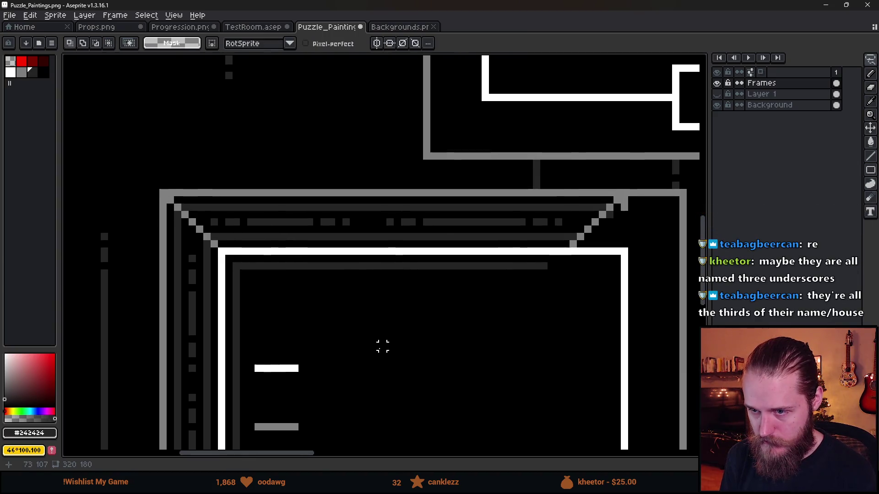
{"action": "scroll", "coordinate": [383, 355], "scroll_direction": "down", "scroll_amount": 2}
{"action": "scroll", "coordinate": [425, 287], "scroll_direction": "up", "scroll_amount": 1}
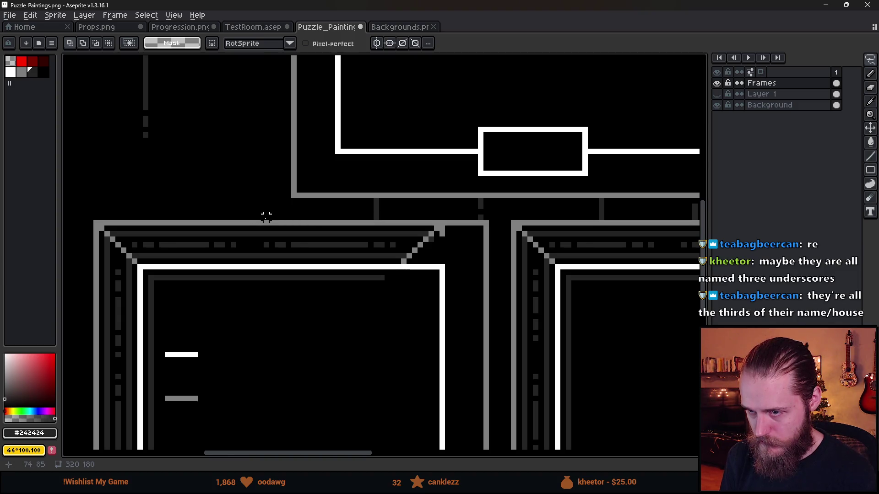
Move the top border's beveled corner section about 84 px right to the outer edge
{"action": "key", "text": "m"}
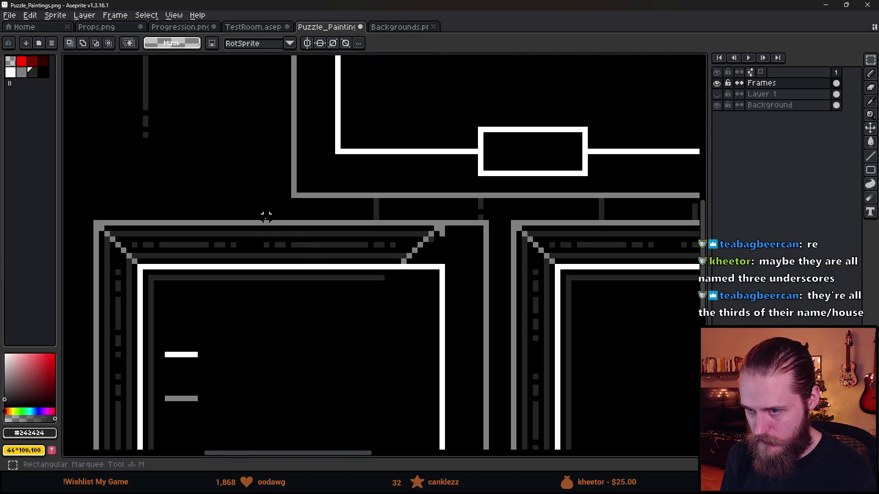
{"action": "left_click_drag", "start_coordinate": [252, 214], "coordinate": [441, 320]}
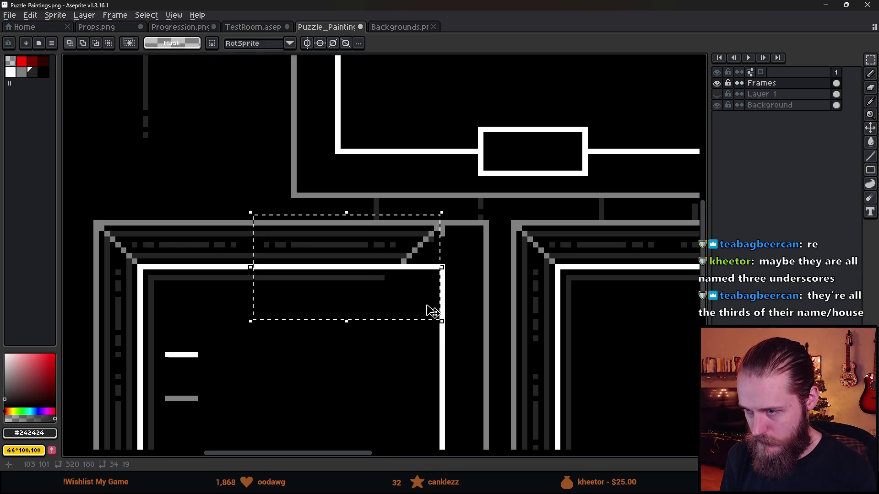
{"action": "left_click", "coordinate": [392, 286]}
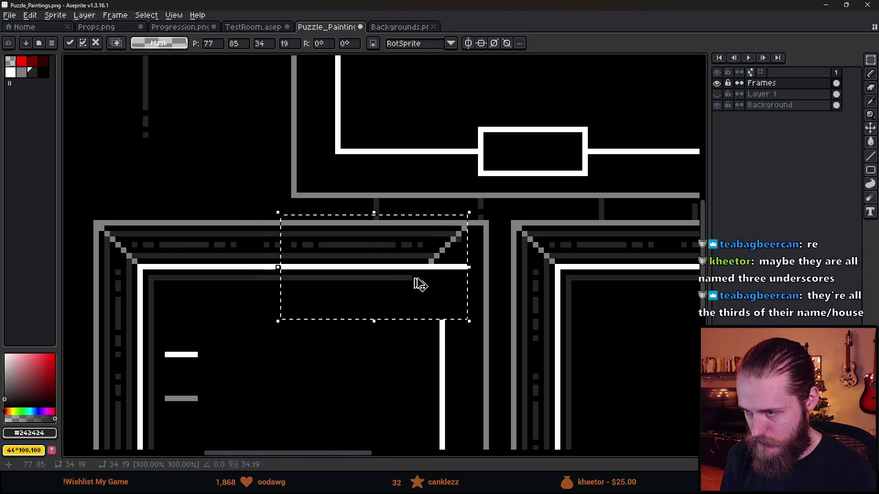
{"action": "key", "text": "Return"}
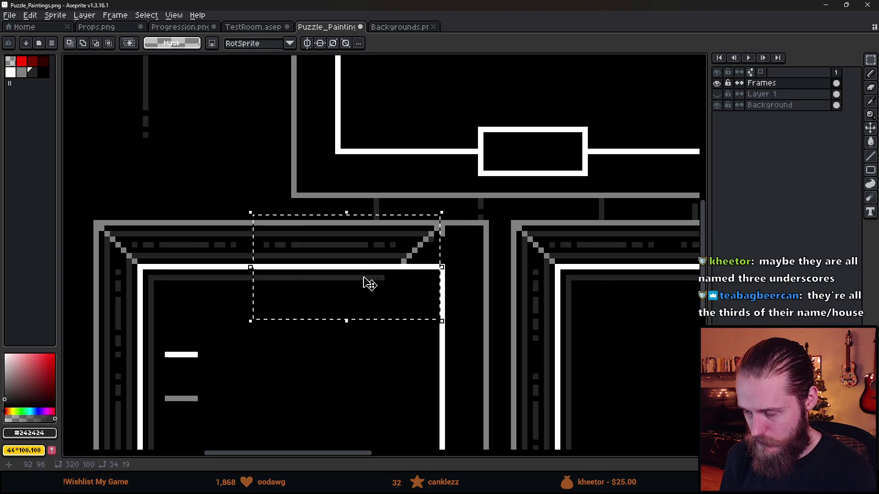
{"action": "key", "text": "ctrl+z"}
{"action": "key", "text": "ctrl+z"}
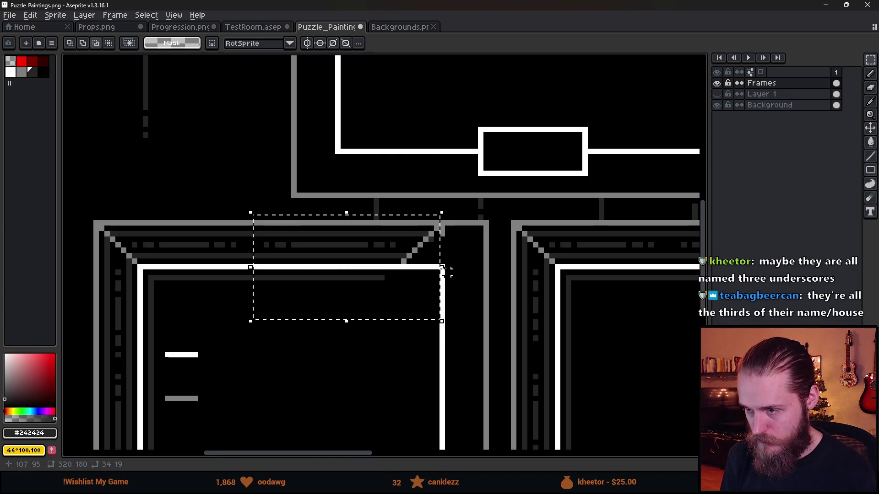
{"action": "key", "text": "ctrl+z"}
{"action": "key", "text": "ctrl+z"}
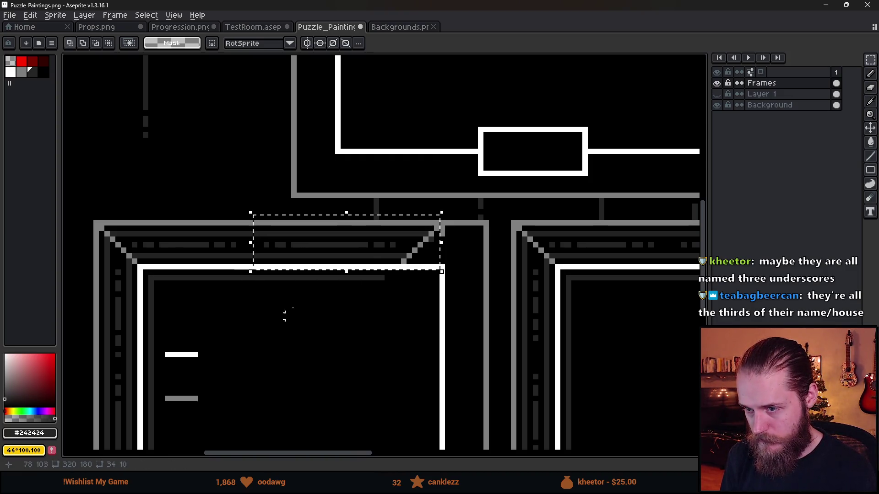
{"action": "left_click_drag", "start_coordinate": [366, 254], "coordinate": [404, 255]}
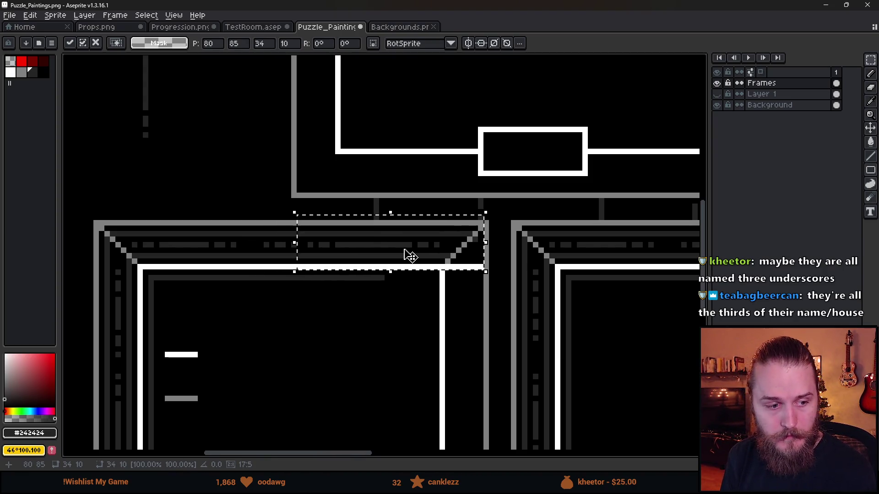
{"action": "key", "text": "Return"}
{"action": "scroll", "coordinate": [403, 357], "scroll_direction": "down", "scroll_amount": 2}
{"action": "scroll", "coordinate": [440, 330], "scroll_direction": "up", "scroll_amount": 3}
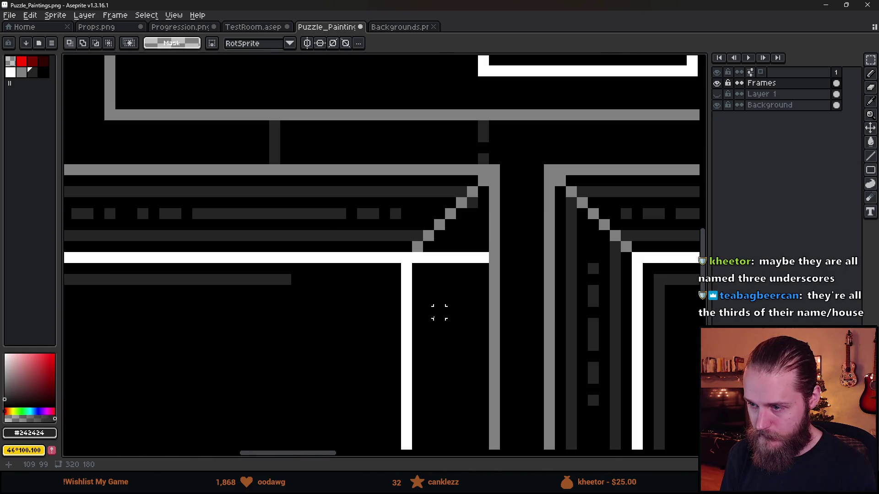
Sample the dark grey #242424 from the top border
{"action": "key", "text": "b"}
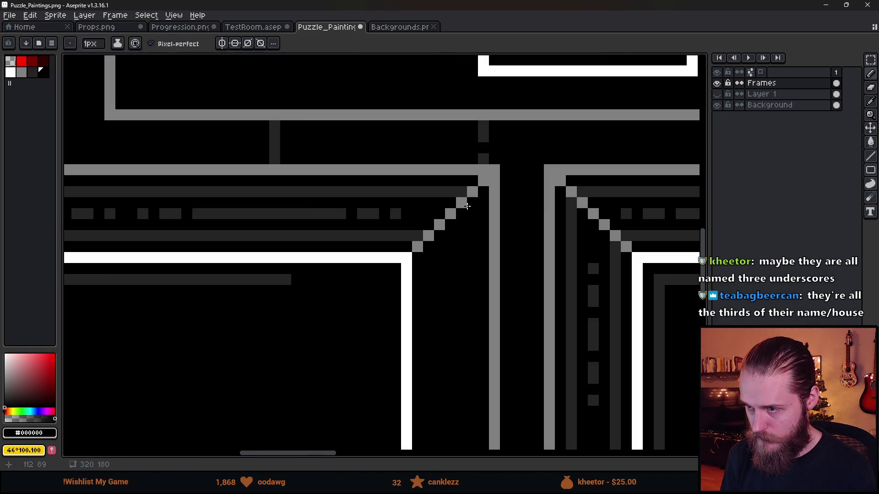
{"action": "scroll", "coordinate": [478, 314], "scroll_direction": "down", "scroll_amount": 4}
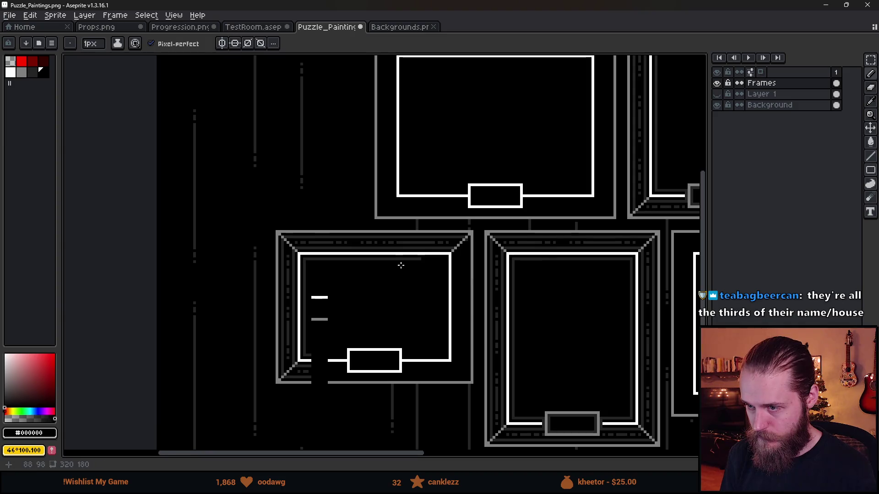
{"action": "scroll", "coordinate": [404, 265], "scroll_direction": "up", "scroll_amount": 3}
{"action": "scroll", "coordinate": [379, 254], "scroll_direction": "down", "scroll_amount": 6}
{"action": "scroll", "coordinate": [378, 251], "scroll_direction": "up", "scroll_amount": 5}
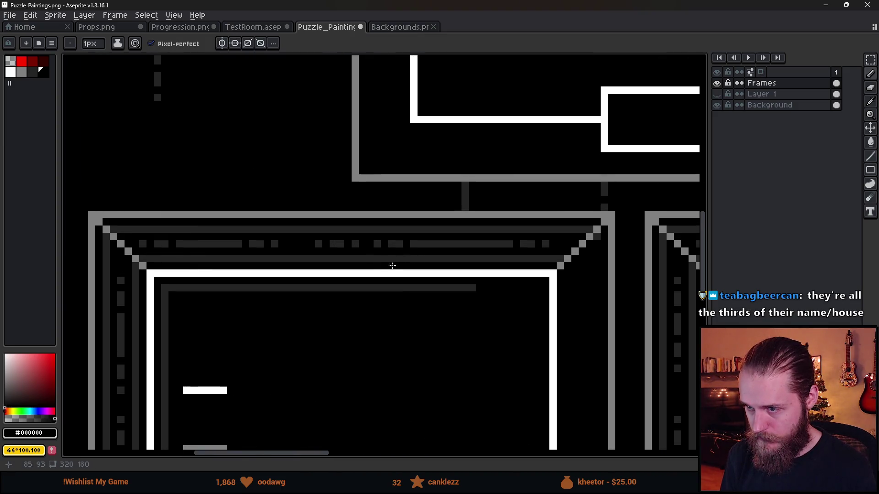
{"action": "left_click", "coordinate": [231, 245], "text": "alt"}
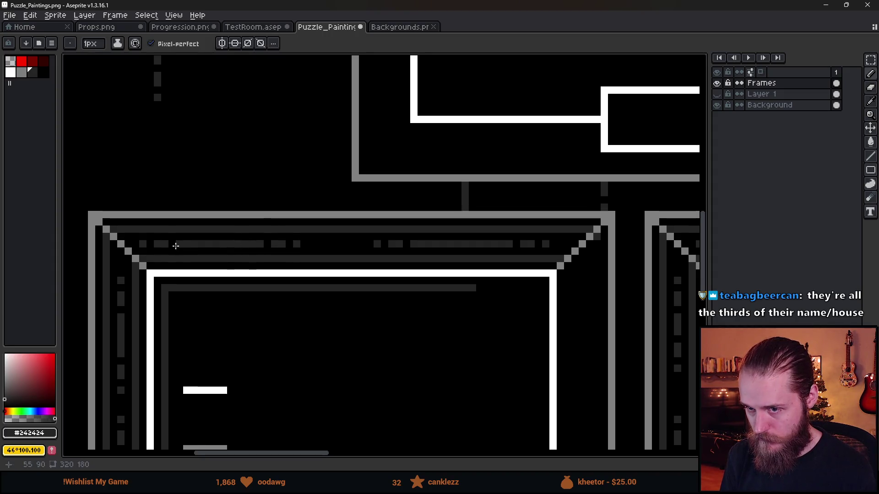
Shift the dashed strip in the top border about 30 px right to close the gap
{"action": "key", "text": "m"}
{"action": "mouse_move", "coordinate": [136, 239]}
{"action": "left_mouse_down"}
{"action": "mouse_move", "coordinate": [310, 243]}
{"action": "mouse_move", "coordinate": [319, 252]}
{"action": "mouse_move", "coordinate": [305, 251]}
{"action": "left_mouse_up"}
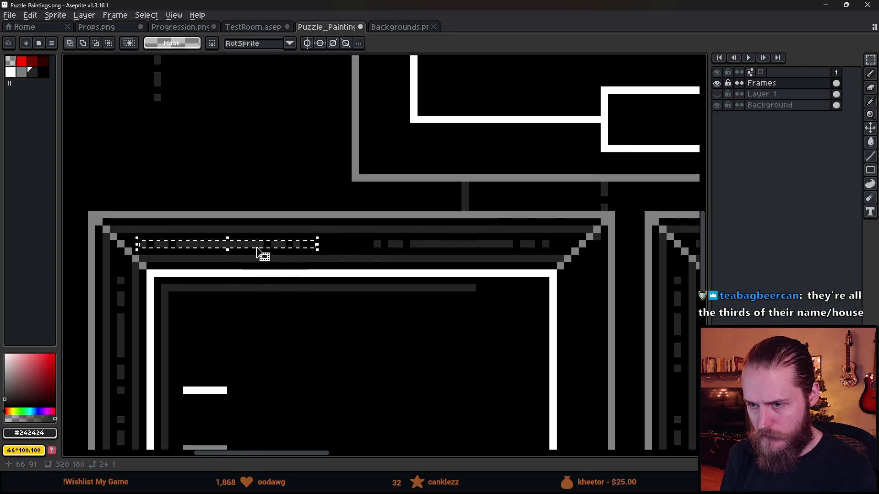
{"action": "left_click_drag", "start_coordinate": [259, 251], "coordinate": [276, 250]}
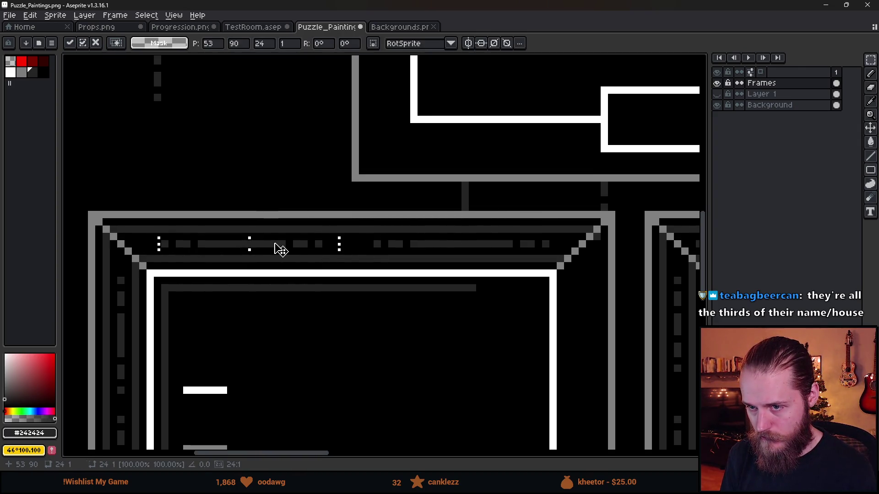
{"action": "left_click", "coordinate": [356, 302]}
{"action": "scroll", "coordinate": [389, 298], "scroll_direction": "down", "scroll_amount": 4}
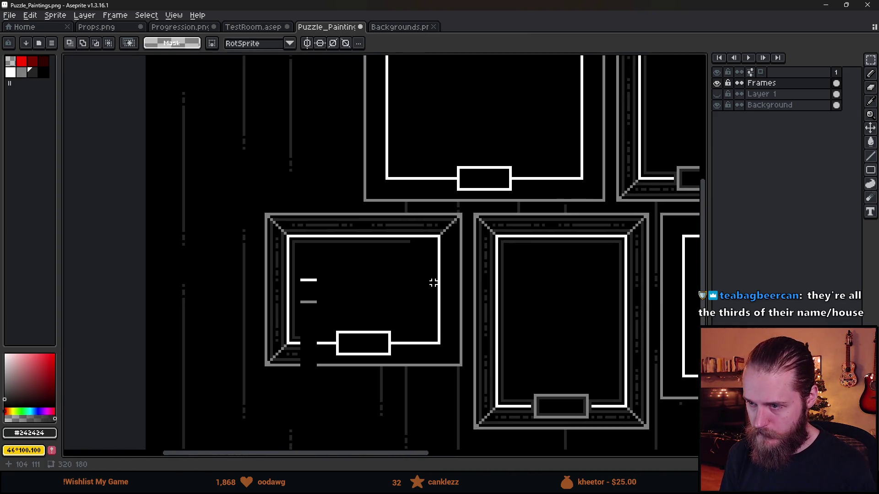
{"action": "scroll", "coordinate": [356, 343], "scroll_direction": "up", "scroll_amount": 1}
{"action": "scroll", "coordinate": [418, 314], "scroll_direction": "down", "scroll_amount": 3}
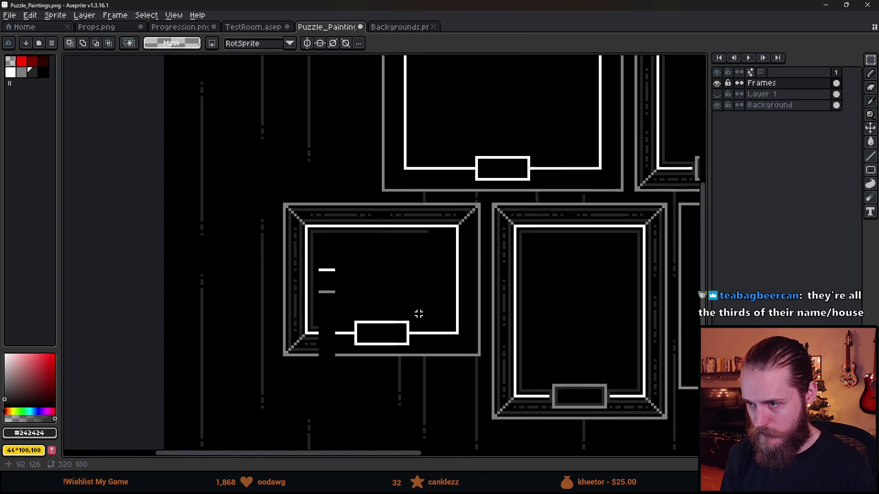
{"action": "scroll", "coordinate": [475, 329], "scroll_direction": "up", "scroll_amount": 2}
{"action": "scroll", "coordinate": [490, 321], "scroll_direction": "right", "scroll_amount": 2}
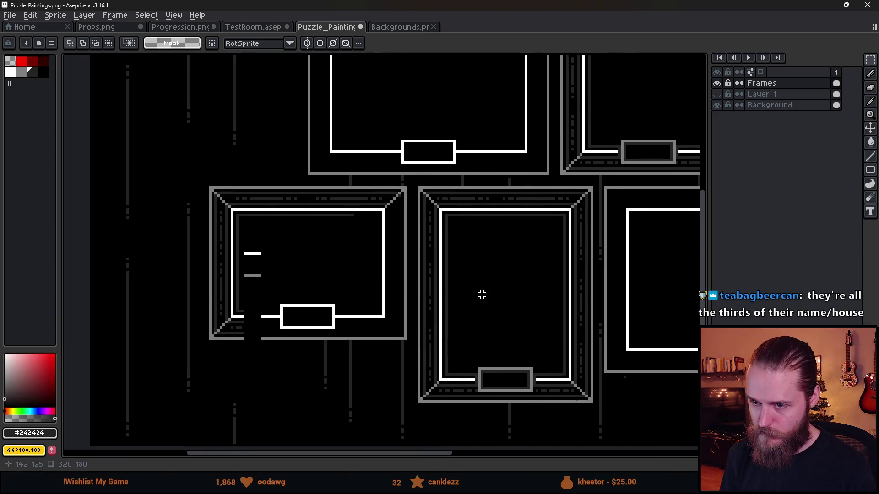
{"action": "scroll", "coordinate": [493, 281], "scroll_direction": "up", "scroll_amount": 1}
{"action": "scroll", "coordinate": [518, 156], "scroll_direction": "down", "scroll_amount": 2}
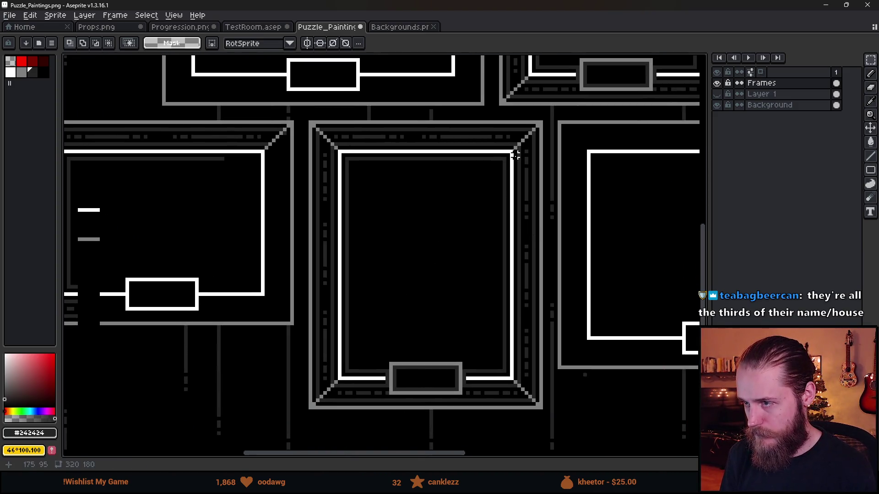
{"action": "key", "text": "q"}
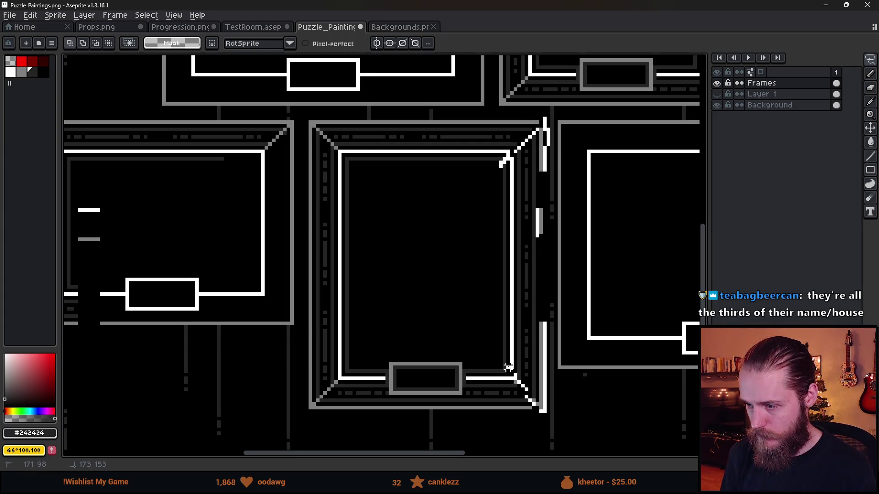
Move the spare right edge piece onto the wide frame and raise it into alignment
{"action": "left_click_drag", "start_coordinate": [490, 273], "coordinate": [506, 166]}
{"action": "mouse_move", "coordinate": [541, 245]}
{"action": "left_mouse_down"}
{"action": "mouse_move", "coordinate": [229, 298]}
{"action": "mouse_move", "coordinate": [280, 256]}
{"action": "left_mouse_up"}
{"action": "key", "text": "ctrl+d"}
{"action": "key", "text": "m"}
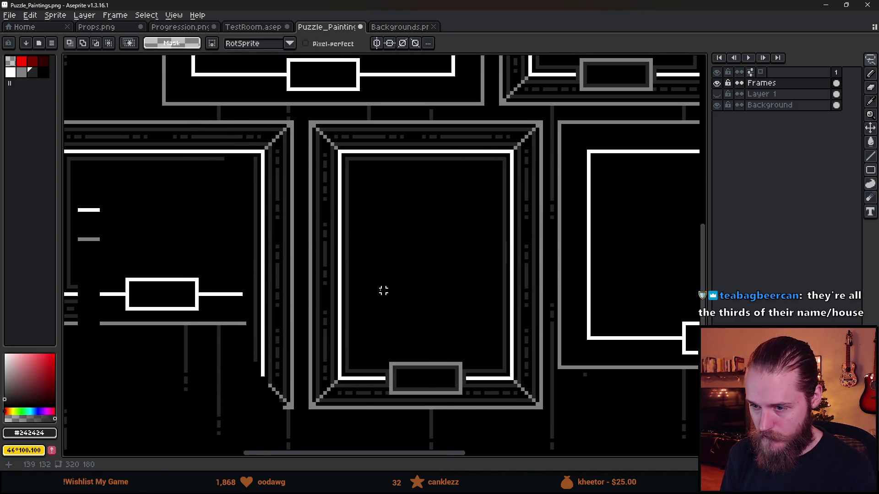
{"action": "scroll", "coordinate": [390, 293], "scroll_direction": "left", "scroll_amount": 2}
{"action": "mouse_move", "coordinate": [311, 303]}
{"action": "left_mouse_down"}
{"action": "mouse_move", "coordinate": [343, 418]}
{"action": "mouse_move", "coordinate": [344, 343]}
{"action": "left_mouse_up"}
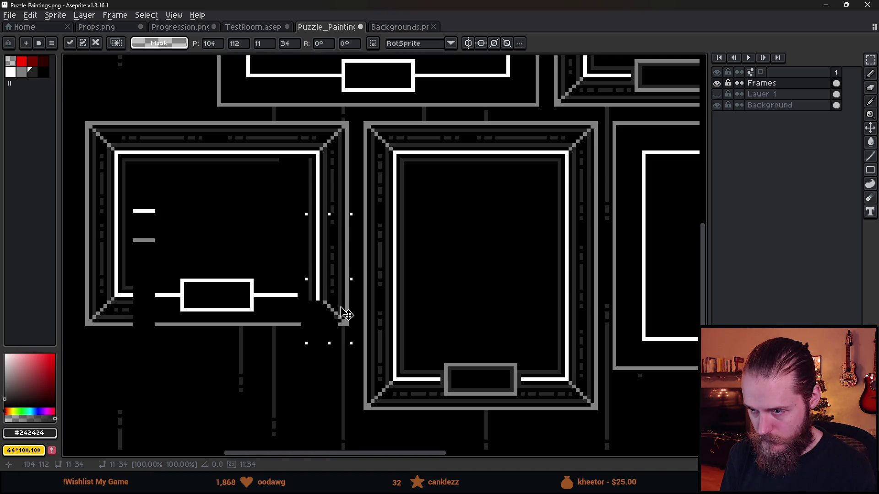
{"action": "key", "text": "b"}
Fill the gap in the grey #808080 bottom bar, undoing the stray line beside the label
{"action": "scroll", "coordinate": [339, 258], "scroll_direction": "down", "scroll_amount": 1}
{"action": "scroll", "coordinate": [326, 232], "scroll_direction": "up", "scroll_amount": 5}
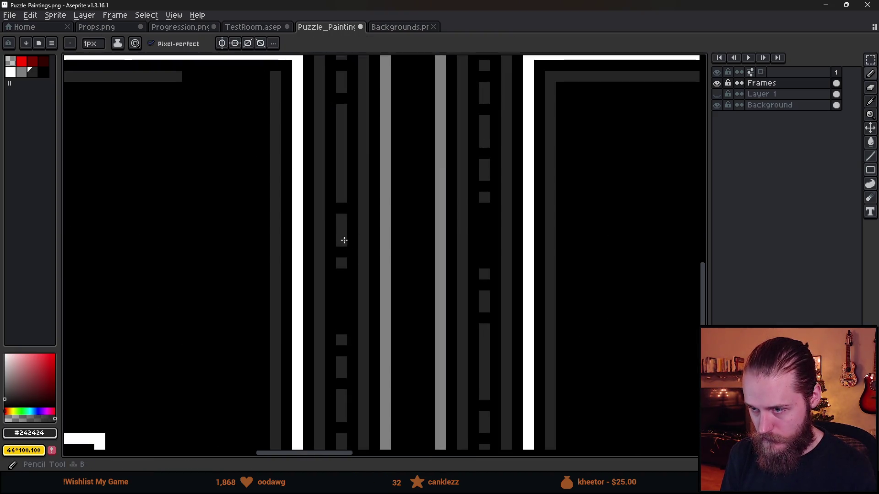
{"action": "left_click", "coordinate": [341, 253], "text": "alt"}
{"action": "scroll", "coordinate": [363, 329], "scroll_direction": "down", "scroll_amount": 5}
{"action": "left_click_drag", "start_coordinate": [411, 330], "coordinate": [440, 301]}
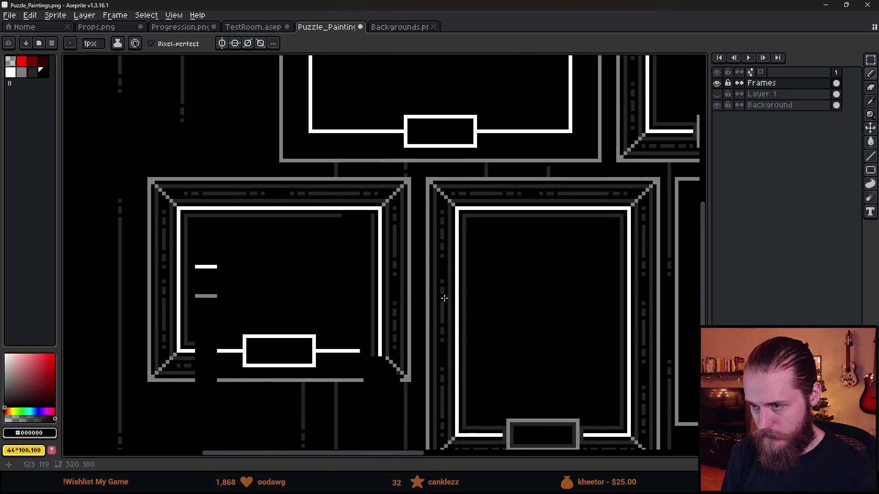
{"action": "scroll", "coordinate": [383, 385], "scroll_direction": "up", "scroll_amount": 4}
{"action": "left_click", "coordinate": [471, 369], "text": "alt"}
{"action": "left_click_drag", "start_coordinate": [471, 361], "coordinate": [340, 361]}
{"action": "scroll", "coordinate": [377, 282], "scroll_direction": "down", "scroll_amount": 1}
{"action": "scroll", "coordinate": [378, 282], "scroll_direction": "down", "scroll_amount": 1}
{"action": "scroll", "coordinate": [504, 298], "scroll_direction": "up", "scroll_amount": 1}
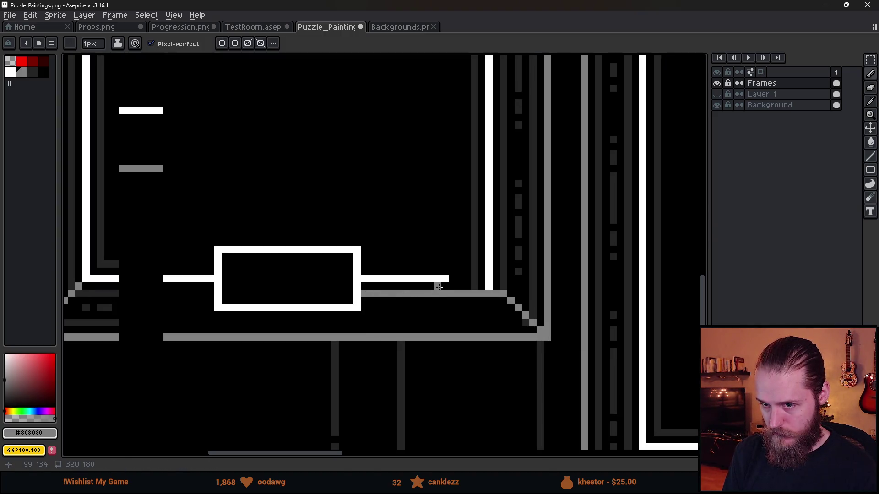
{"action": "key", "text": "ctrl+z"}
Pick white #FFFFFF from the label line, then black #000000 from the background
{"action": "scroll", "coordinate": [524, 323], "scroll_direction": "down", "scroll_amount": 2}
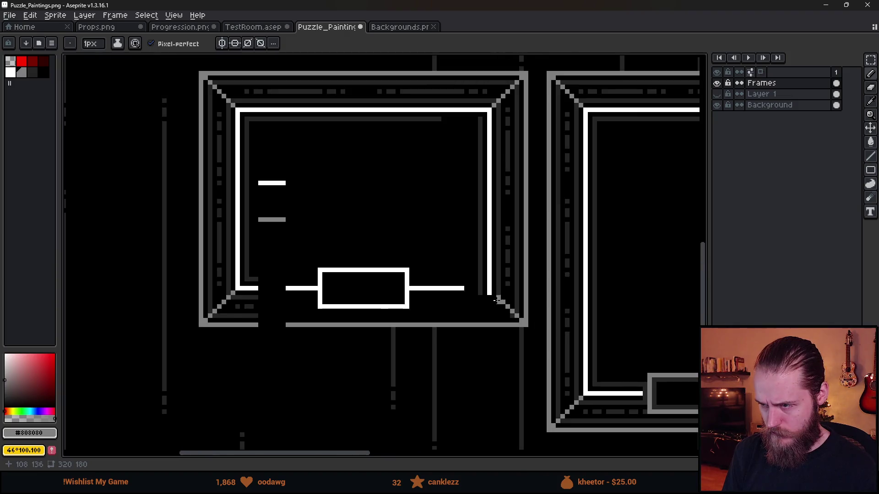
{"action": "scroll", "coordinate": [508, 297], "scroll_direction": "up", "scroll_amount": 3}
{"action": "left_click", "coordinate": [470, 280], "text": "alt"}
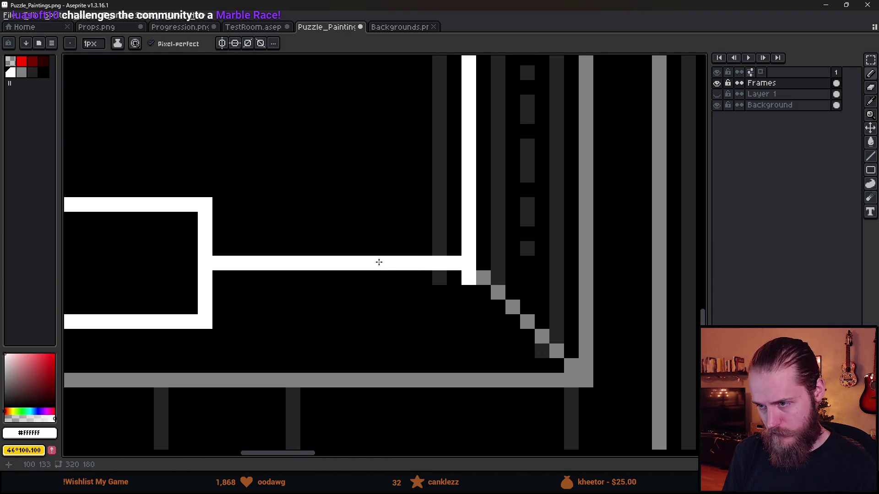
{"action": "scroll", "coordinate": [437, 302], "scroll_direction": "down", "scroll_amount": 1}
{"action": "left_click", "coordinate": [450, 288], "text": "alt"}
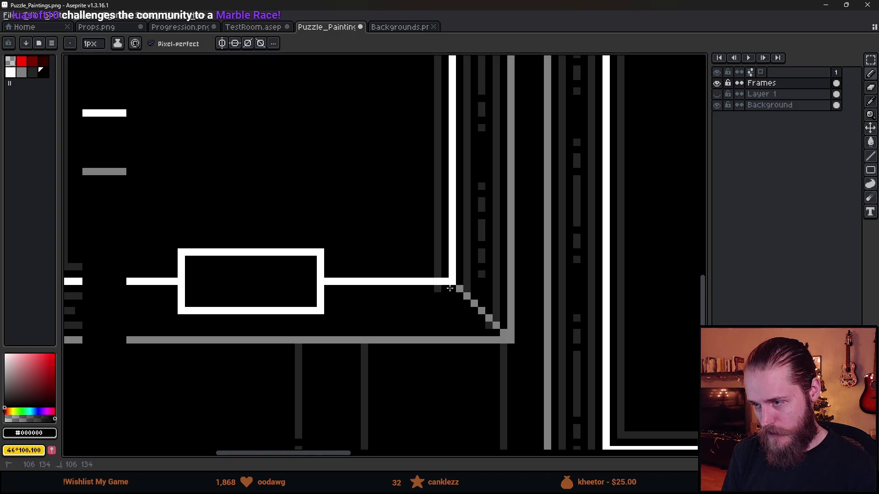
{"action": "scroll", "coordinate": [432, 294], "scroll_direction": "down", "scroll_amount": 1}
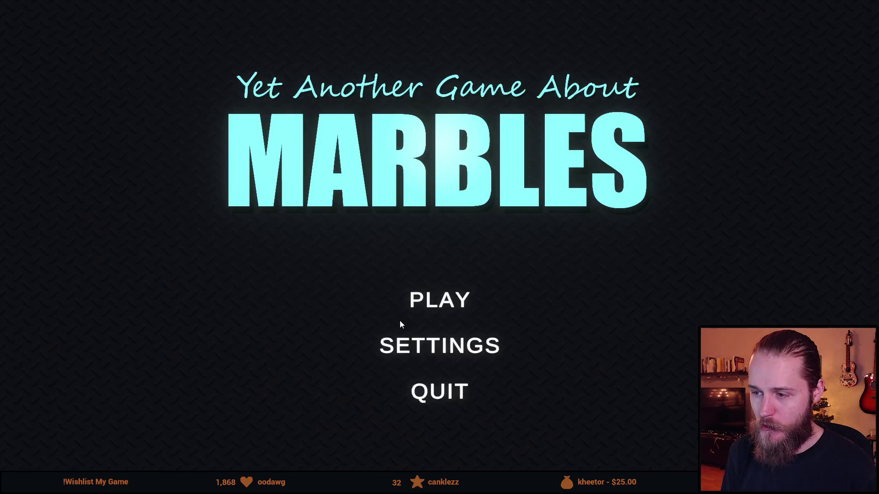
Choose PLAY, then open The Gigaplinko race map
{"action": "left_click", "coordinate": [436, 304]}
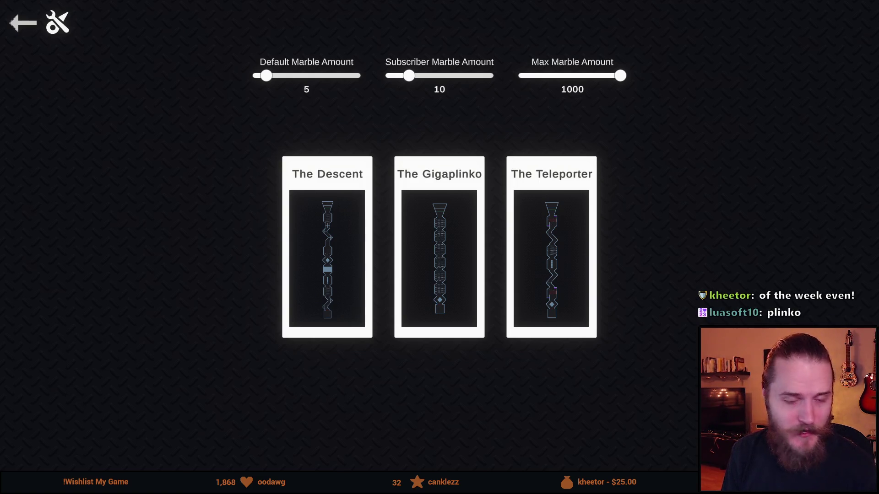
{"action": "left_click", "coordinate": [447, 245]}
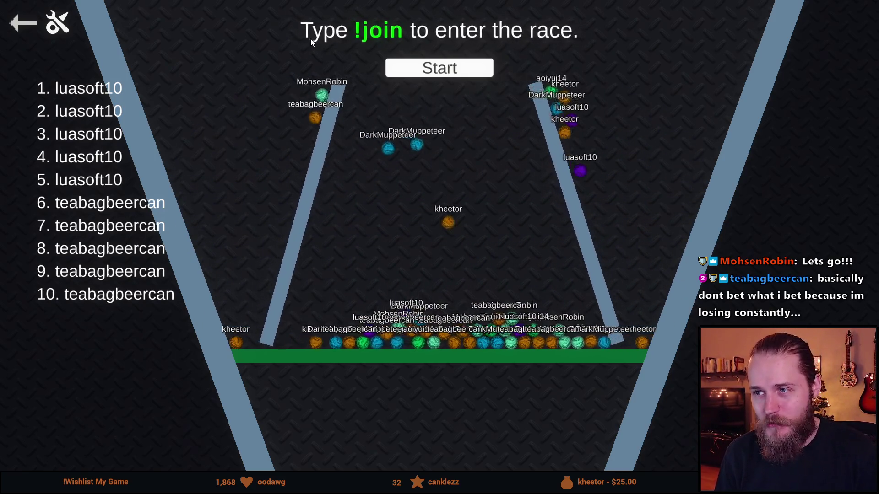
Start the race countdown, then back out to the title menu and confirm quitting
{"action": "left_click", "coordinate": [448, 71]}
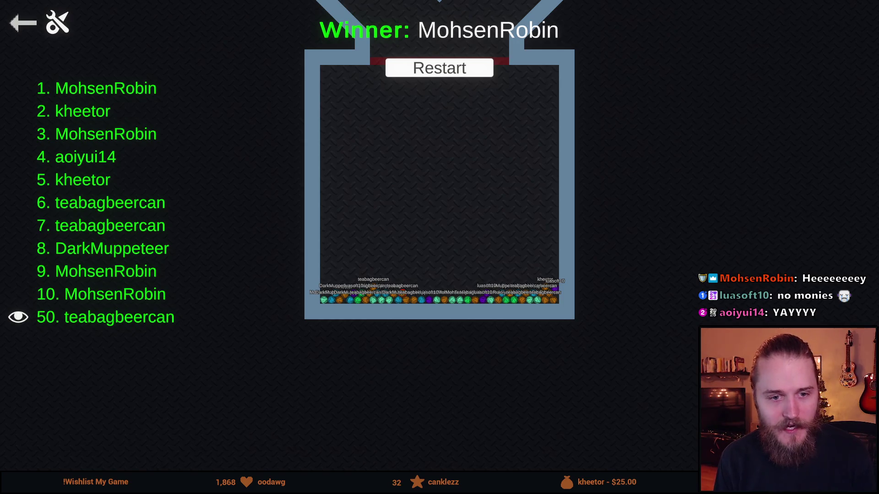
{"action": "left_click", "coordinate": [23, 24]}
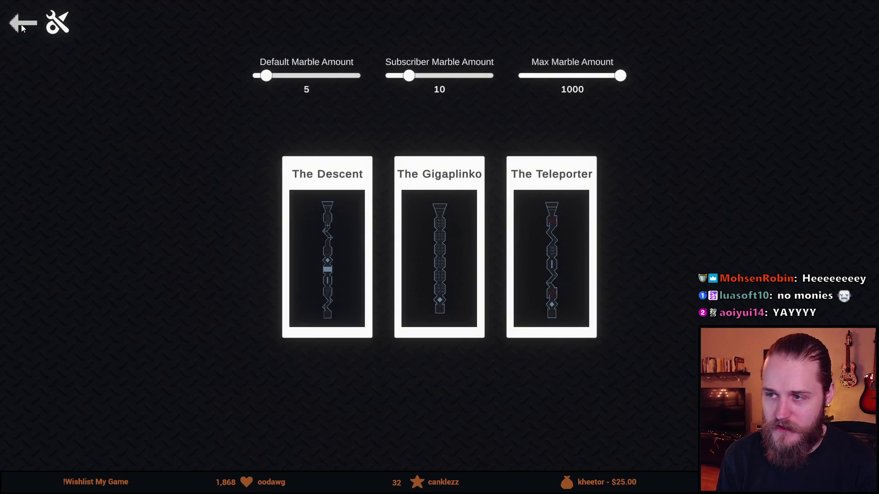
{"action": "left_click", "coordinate": [22, 25]}
{"action": "left_click", "coordinate": [440, 391]}
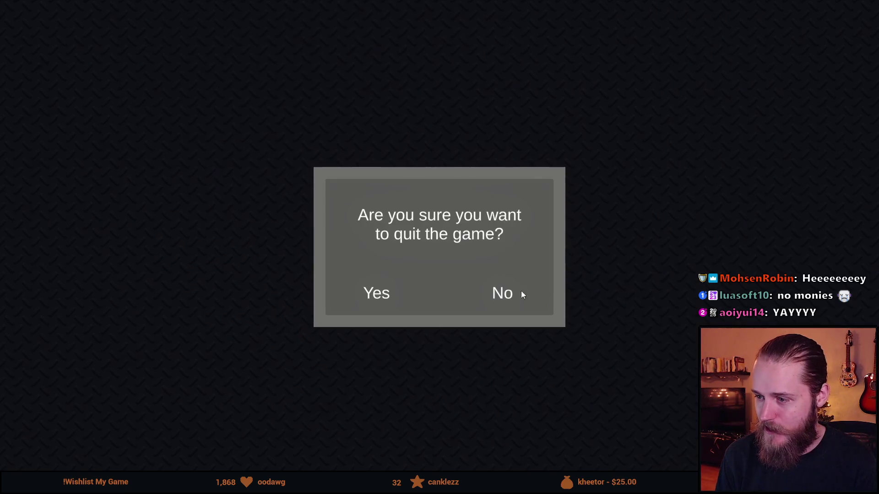
{"action": "left_click", "coordinate": [374, 292]}
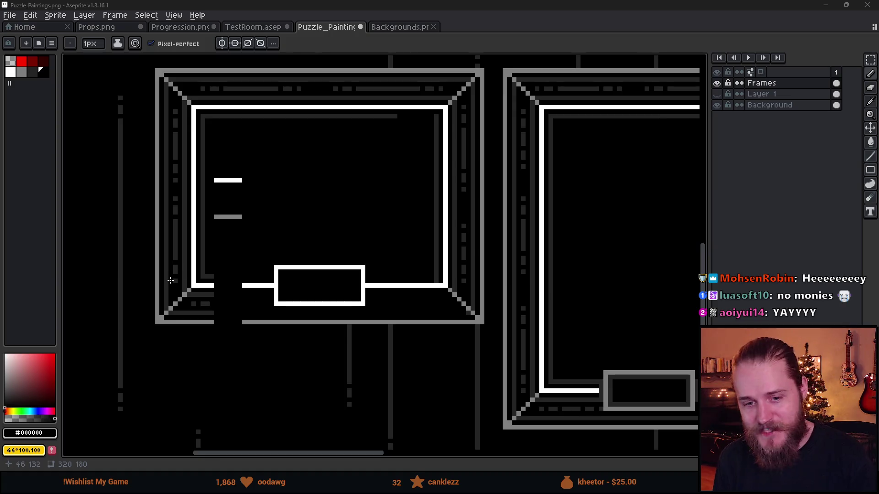
Stretch a selected strip of the frame edge across the gap in the bottom edge
{"action": "scroll", "coordinate": [171, 280], "scroll_direction": "down", "scroll_amount": 7}
{"action": "scroll", "coordinate": [181, 284], "scroll_direction": "up", "scroll_amount": 8}
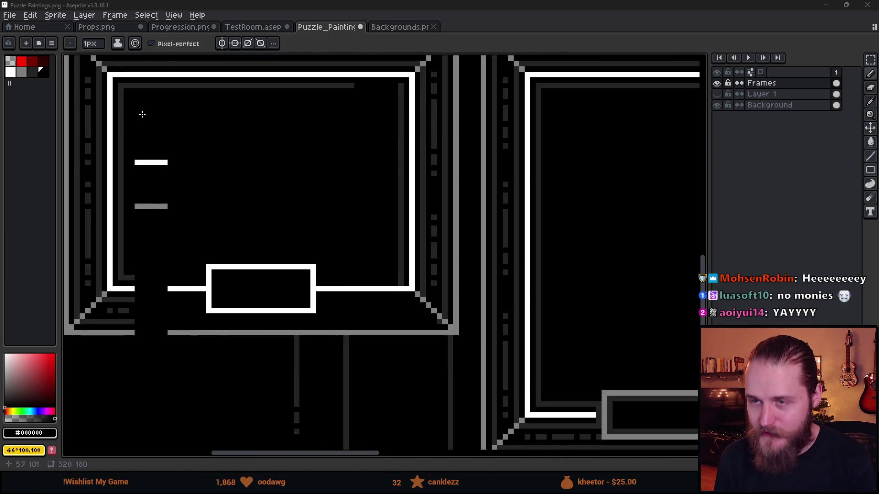
{"action": "left_click_drag", "start_coordinate": [212, 204], "coordinate": [294, 237]}
{"action": "left_click", "coordinate": [267, 277], "text": "shift"}
{"action": "left_click_drag", "start_coordinate": [271, 307], "coordinate": [289, 394]}
{"action": "left_click_drag", "start_coordinate": [262, 289], "coordinate": [225, 295]}
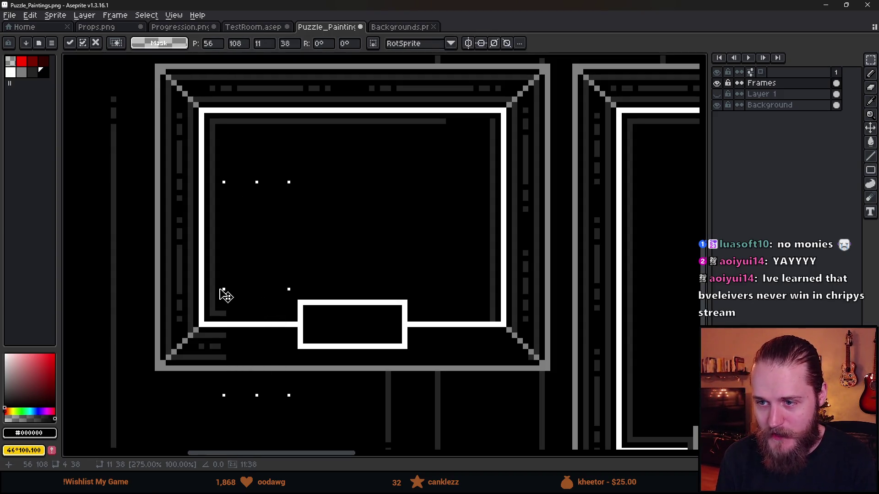
{"action": "key", "text": "ctrl+d"}
Sample dark grey #242424 and draw inner trim lines along the frame and right of the label box
{"action": "scroll", "coordinate": [365, 298], "scroll_direction": "down", "scroll_amount": 2}
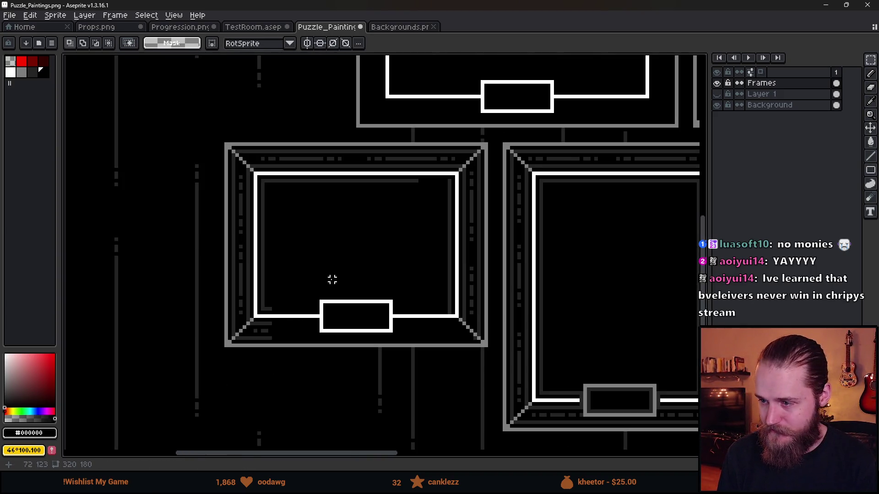
{"action": "scroll", "coordinate": [420, 192], "scroll_direction": "up", "scroll_amount": 3}
{"action": "key", "text": "i"}
{"action": "left_click", "coordinate": [400, 153]}
{"action": "key", "text": "b"}
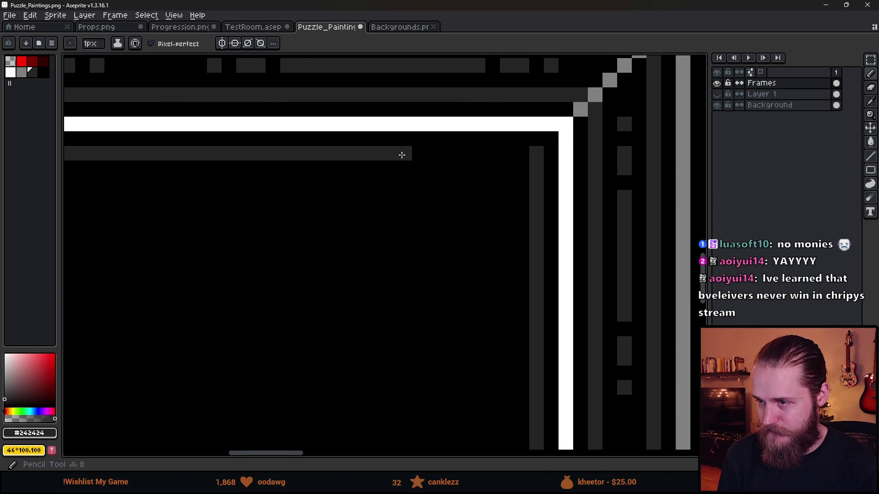
{"action": "left_click_drag", "start_coordinate": [400, 153], "coordinate": [532, 151]}
{"action": "scroll", "coordinate": [536, 227], "scroll_direction": "down", "scroll_amount": 3}
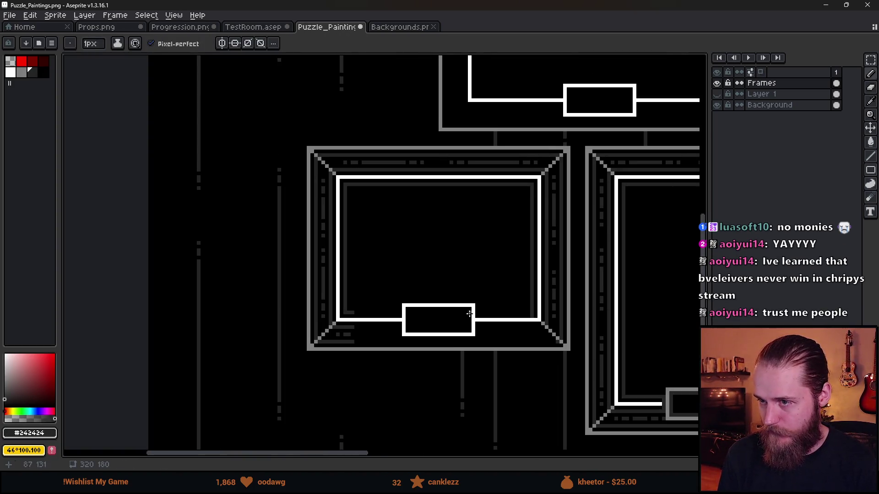
{"action": "scroll", "coordinate": [496, 311], "scroll_direction": "up", "scroll_amount": 3}
{"action": "left_click_drag", "start_coordinate": [569, 307], "coordinate": [396, 308]}
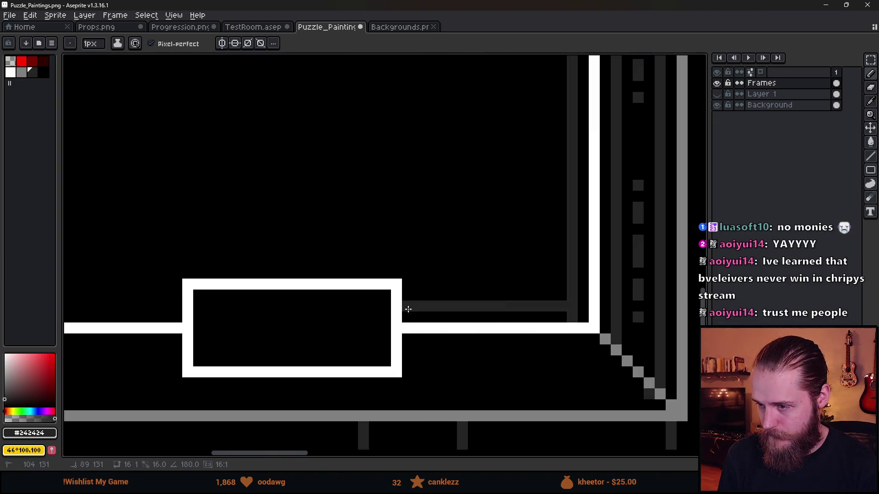
{"action": "left_click", "coordinate": [408, 308], "text": "shift"}
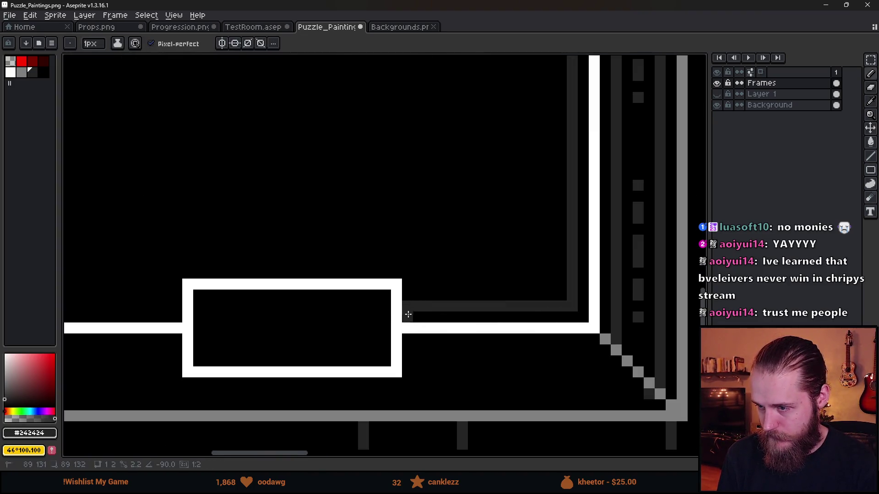
{"action": "left_click_drag", "start_coordinate": [407, 351], "coordinate": [591, 351]}
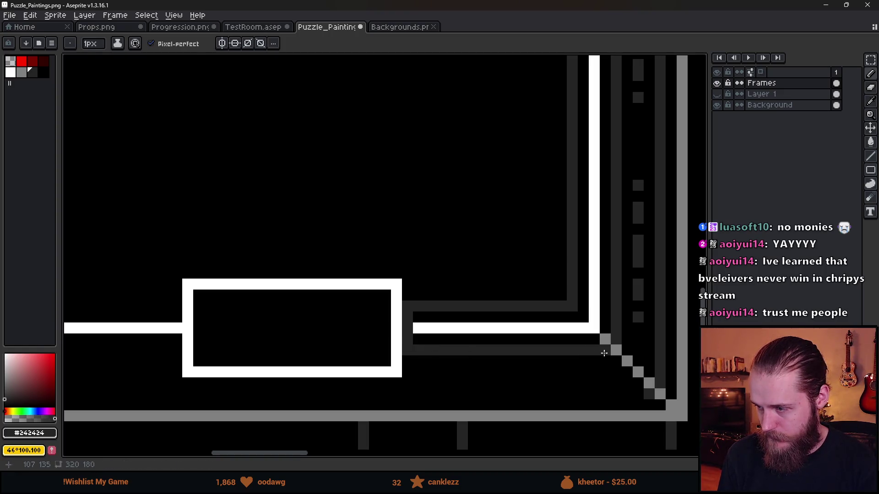
Draw the #242424 trim left of the label box and add grey pixels along the lower trim
{"action": "scroll", "coordinate": [374, 350], "scroll_direction": "left", "scroll_amount": 5}
{"action": "scroll", "coordinate": [368, 318], "scroll_direction": "down", "scroll_amount": 1}
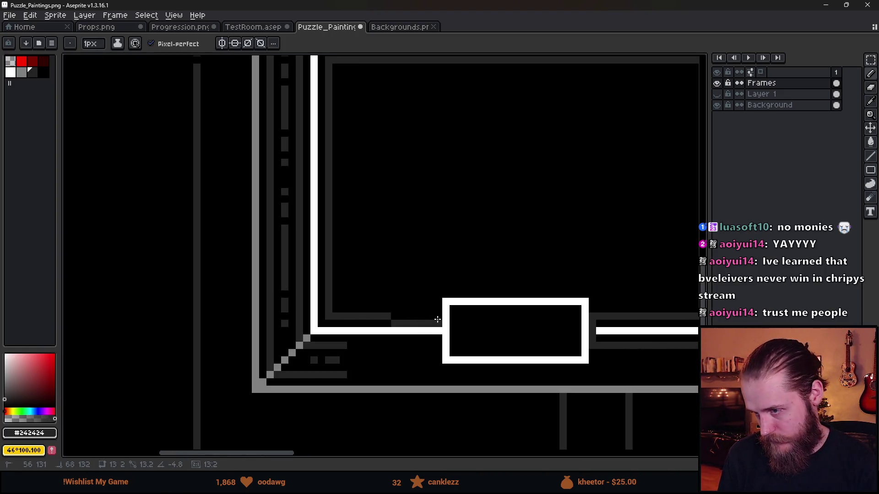
{"action": "left_click_drag", "start_coordinate": [438, 343], "coordinate": [348, 346]}
{"action": "left_click", "coordinate": [350, 361]}
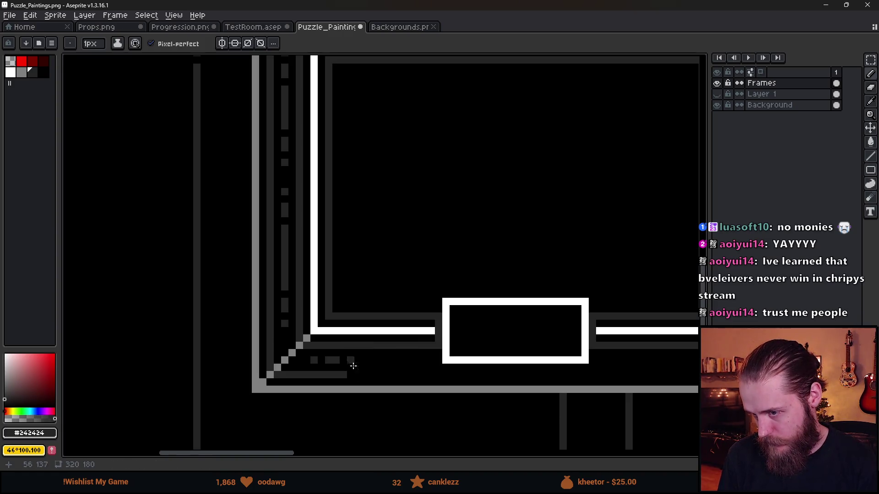
{"action": "scroll", "coordinate": [500, 378], "scroll_direction": "right", "scroll_amount": 5}
{"action": "left_click", "coordinate": [469, 358], "text": "shift"}
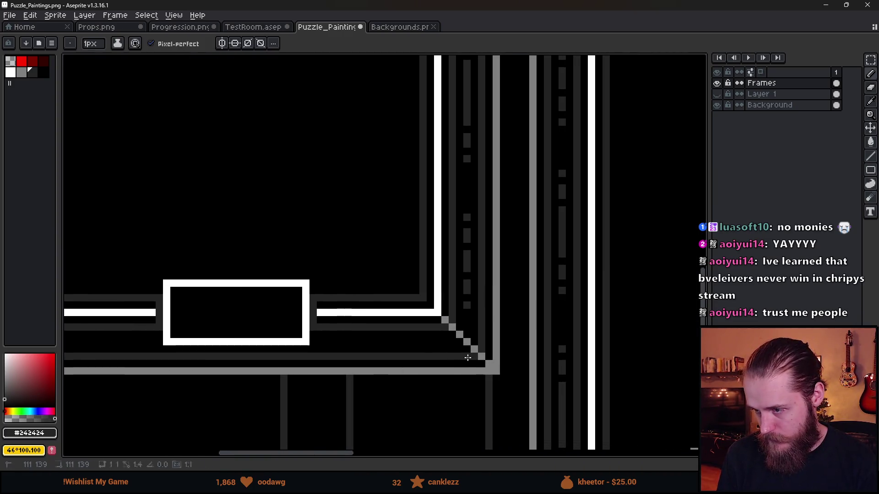
{"action": "left_click", "coordinate": [438, 342]}
{"action": "scroll", "coordinate": [446, 348], "scroll_direction": "up", "scroll_amount": 1}
{"action": "left_click", "coordinate": [395, 342]}
Draw a continuous dark grey bar along the frame bottom and paint stray grey blocks black
{"action": "left_click_drag", "start_coordinate": [356, 338], "coordinate": [192, 338]}
{"action": "scroll", "coordinate": [192, 338], "scroll_direction": "down", "scroll_amount": 3}
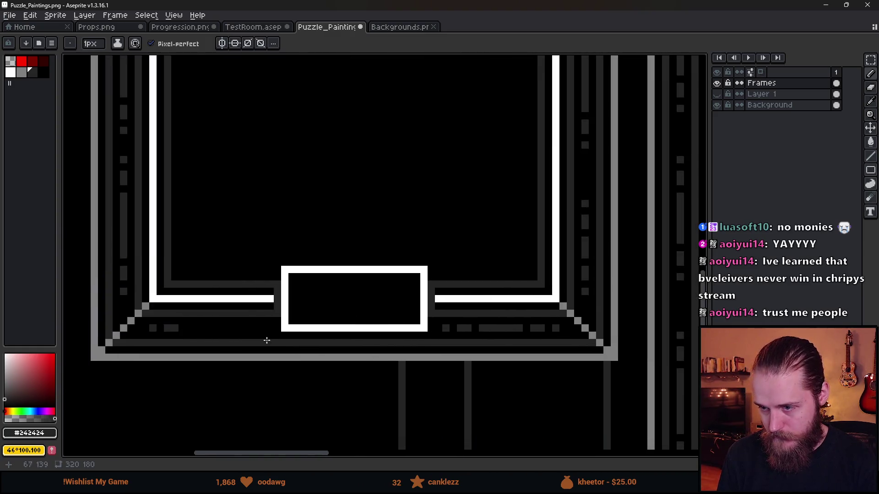
{"action": "scroll", "coordinate": [324, 306], "scroll_direction": "up", "scroll_amount": 4}
{"action": "left_click_drag", "start_coordinate": [323, 306], "coordinate": [215, 306]}
{"action": "scroll", "coordinate": [217, 304], "scroll_direction": "down", "scroll_amount": 3}
{"action": "scroll", "coordinate": [324, 316], "scroll_direction": "up", "scroll_amount": 3}
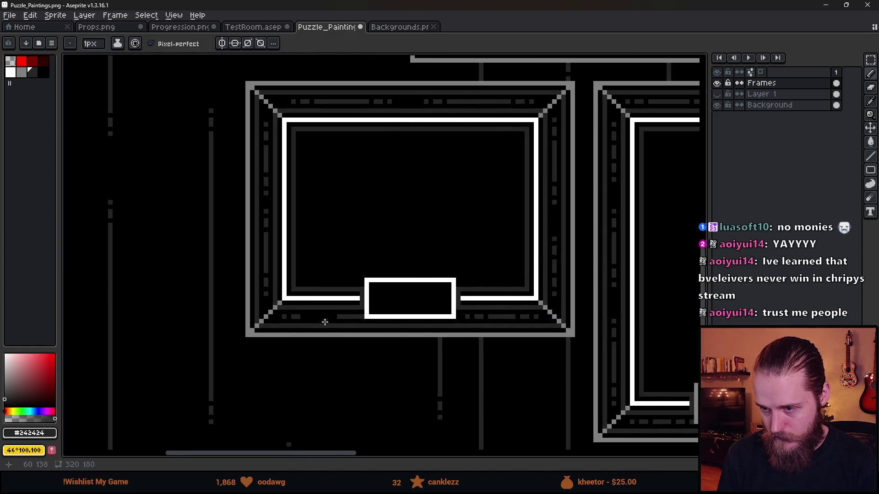
{"action": "left_click_drag", "start_coordinate": [302, 306], "coordinate": [362, 306]}
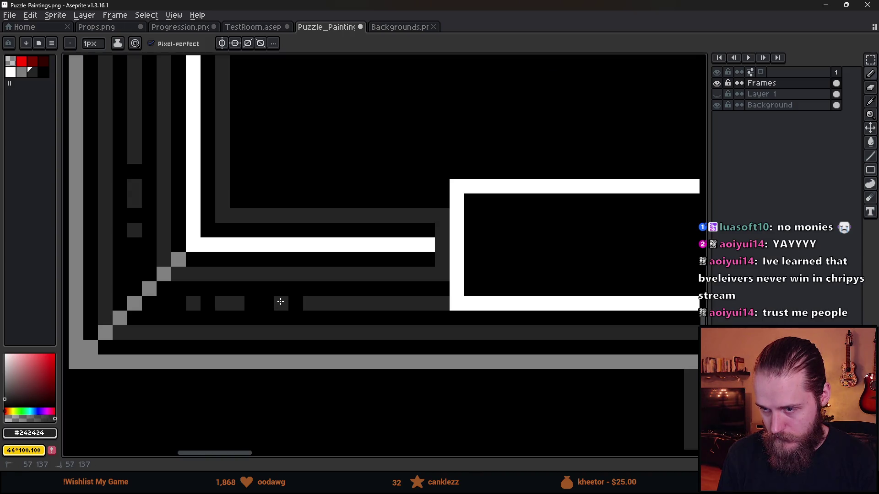
{"action": "left_click_drag", "start_coordinate": [218, 308], "coordinate": [226, 330]}
{"action": "scroll", "coordinate": [225, 330], "scroll_direction": "down", "scroll_amount": 3}
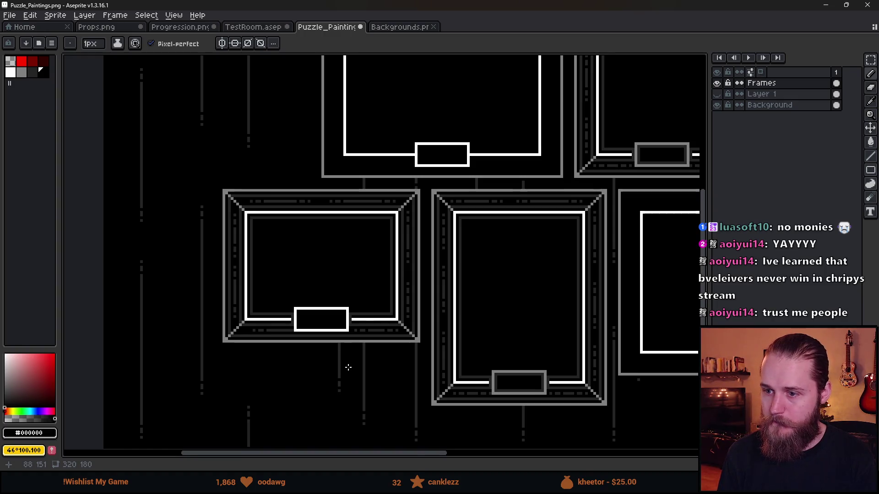
{"action": "left_click_drag", "start_coordinate": [348, 369], "coordinate": [324, 401]}
{"action": "scroll", "coordinate": [324, 402], "scroll_direction": "down", "scroll_amount": 1}
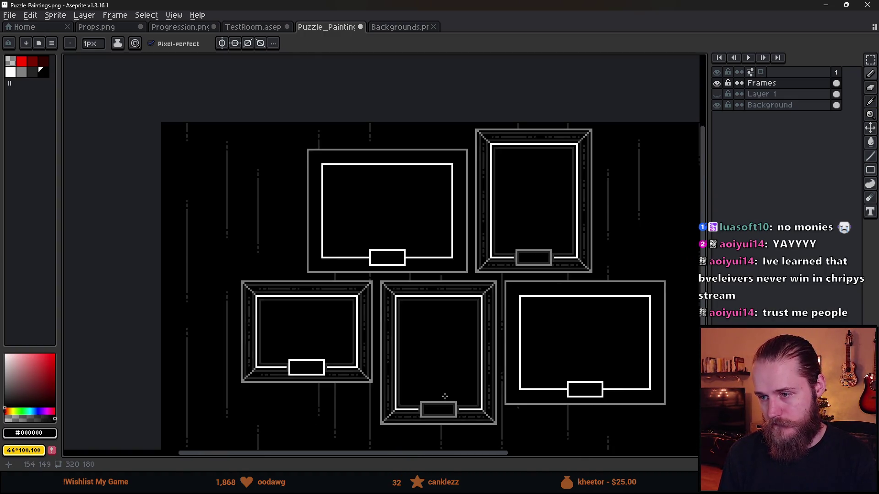
{"action": "mouse_move", "coordinate": [504, 370]}
{"action": "left_mouse_down"}
{"action": "mouse_move", "coordinate": [418, 320]}
{"action": "mouse_move", "coordinate": [425, 328]}
{"action": "left_mouse_up"}
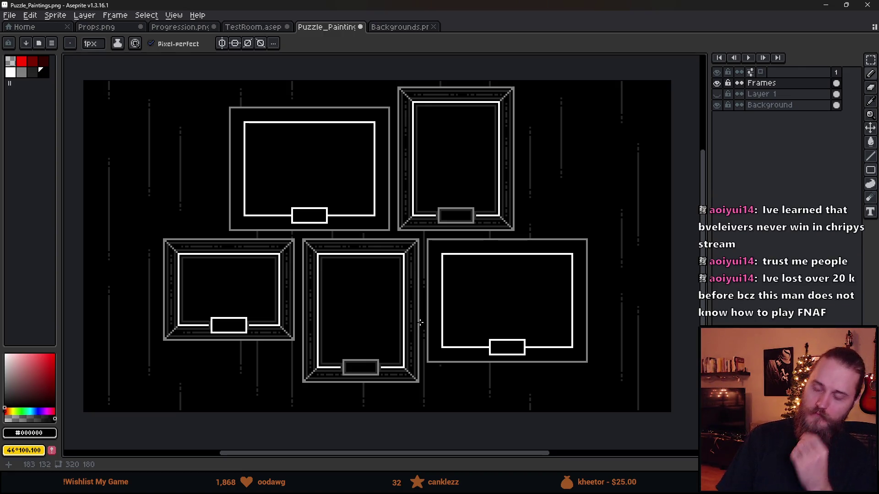
{"action": "scroll", "coordinate": [471, 277], "scroll_direction": "up", "scroll_amount": 2}
{"action": "scroll", "coordinate": [471, 277], "scroll_direction": "down", "scroll_amount": 2}
{"action": "scroll", "coordinate": [471, 277], "scroll_direction": "up", "scroll_amount": 2}
{"action": "left_click", "coordinate": [22, 61]}
{"action": "scroll", "coordinate": [371, 257], "scroll_direction": "up", "scroll_amount": 6}
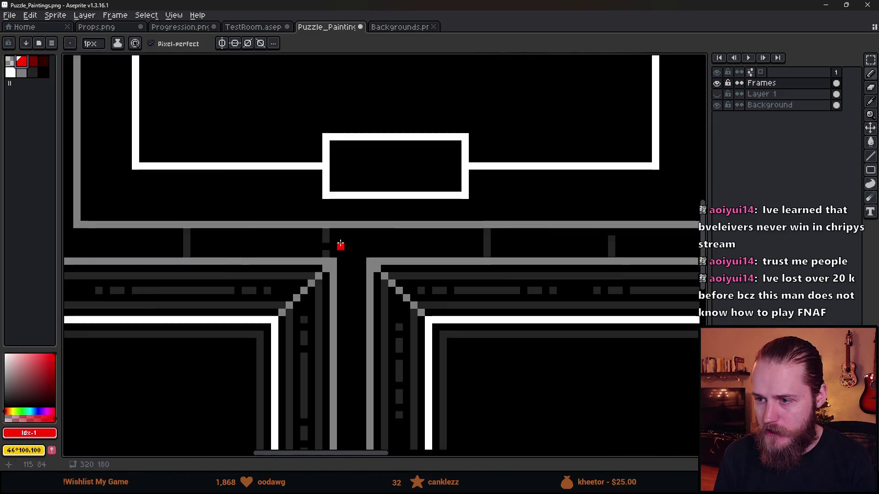
{"action": "key", "text": "plus"}
{"action": "key", "text": "plus"}
{"action": "key", "text": "plus"}
{"action": "key", "text": "minus"}
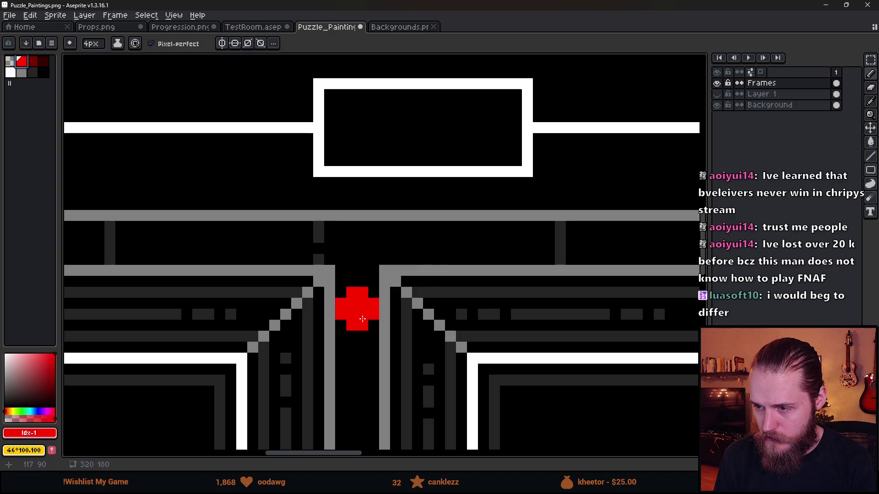
{"action": "scroll", "coordinate": [478, 244], "scroll_direction": "down", "scroll_amount": 2}
{"action": "left_click_drag", "start_coordinate": [479, 244], "coordinate": [317, 266]}
{"action": "scroll", "coordinate": [444, 255], "scroll_direction": "up", "scroll_amount": 1}
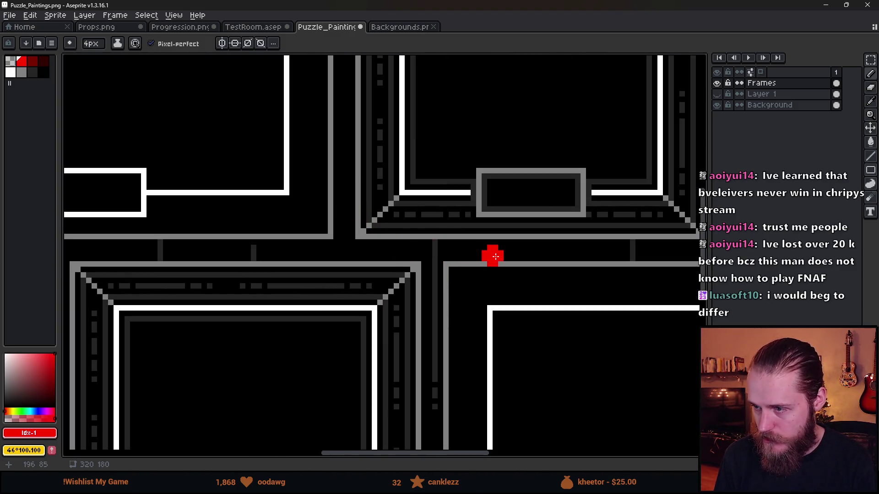
{"action": "scroll", "coordinate": [498, 249], "scroll_direction": "down", "scroll_amount": 4}
{"action": "scroll", "coordinate": [537, 363], "scroll_direction": "up", "scroll_amount": 3}
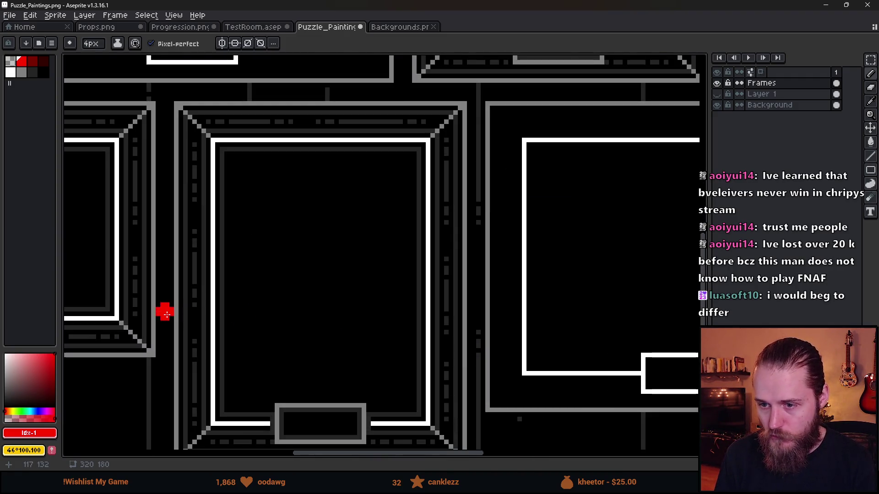
{"action": "scroll", "coordinate": [166, 313], "scroll_direction": "down", "scroll_amount": 4}
{"action": "scroll", "coordinate": [265, 313], "scroll_direction": "up", "scroll_amount": 2}
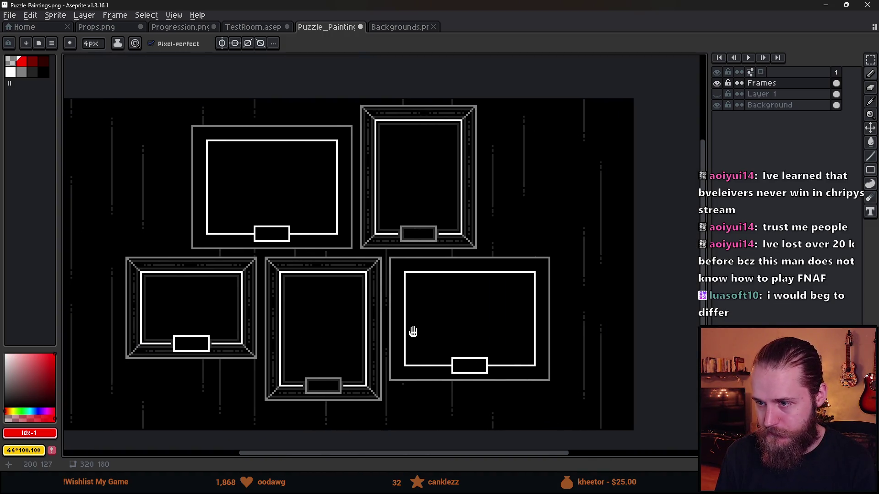
{"action": "double_click", "coordinate": [717, 84]}
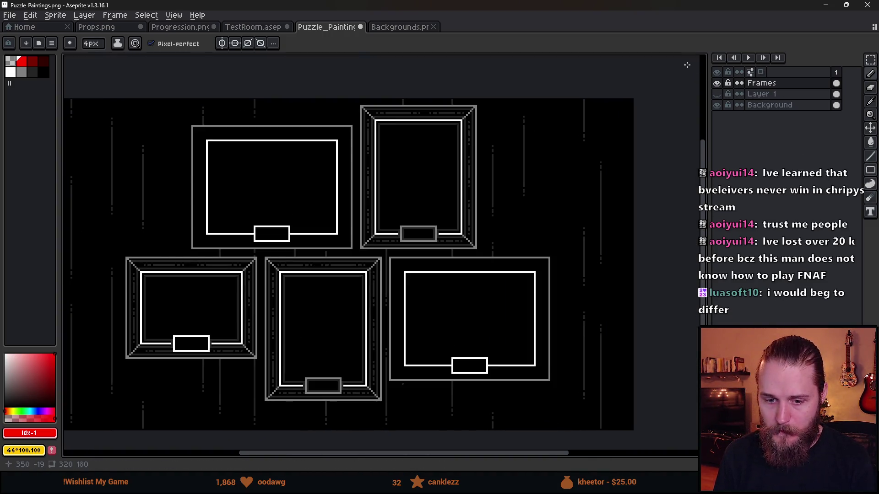
{"action": "key", "text": "m"}
{"action": "key", "text": "m"}
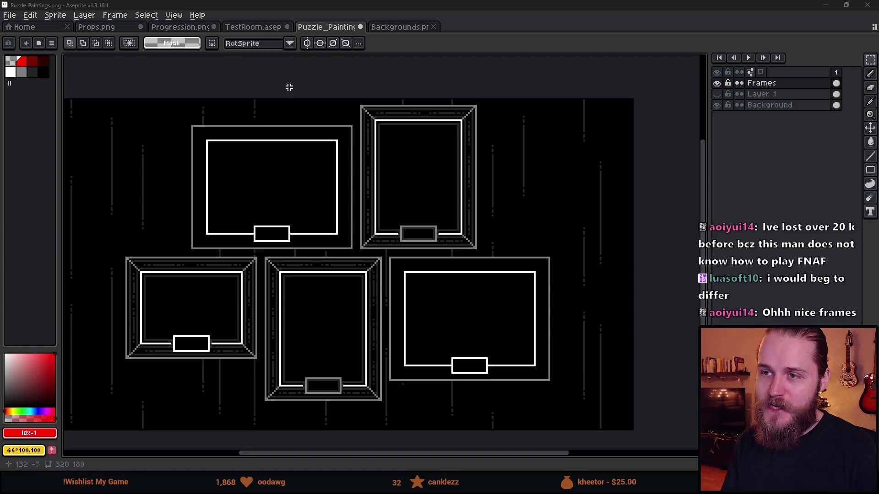
{"action": "scroll", "coordinate": [365, 120], "scroll_direction": "up", "scroll_amount": 2}
{"action": "scroll", "coordinate": [365, 120], "scroll_direction": "down", "scroll_amount": 1}
{"action": "left_click_drag", "start_coordinate": [348, 81], "coordinate": [673, 376]}
{"action": "scroll", "coordinate": [649, 365], "scroll_direction": "down", "scroll_amount": 1}
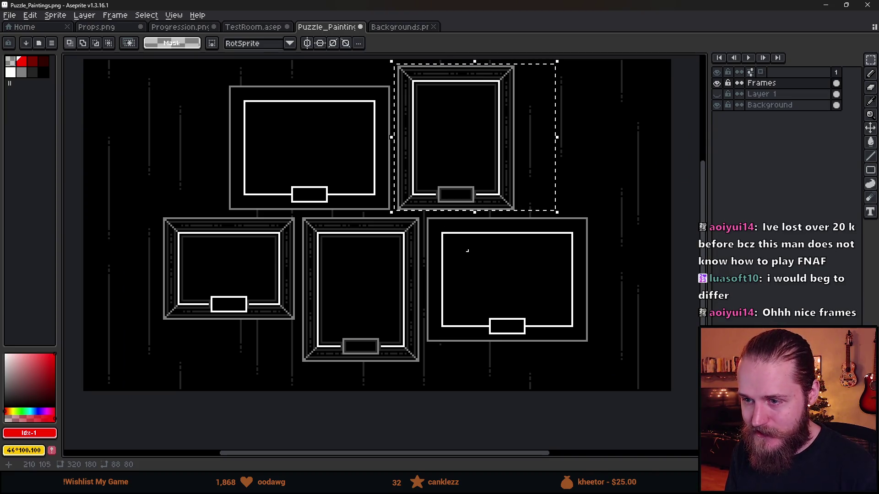
{"action": "scroll", "coordinate": [166, 226], "scroll_direction": "up", "scroll_amount": 1}
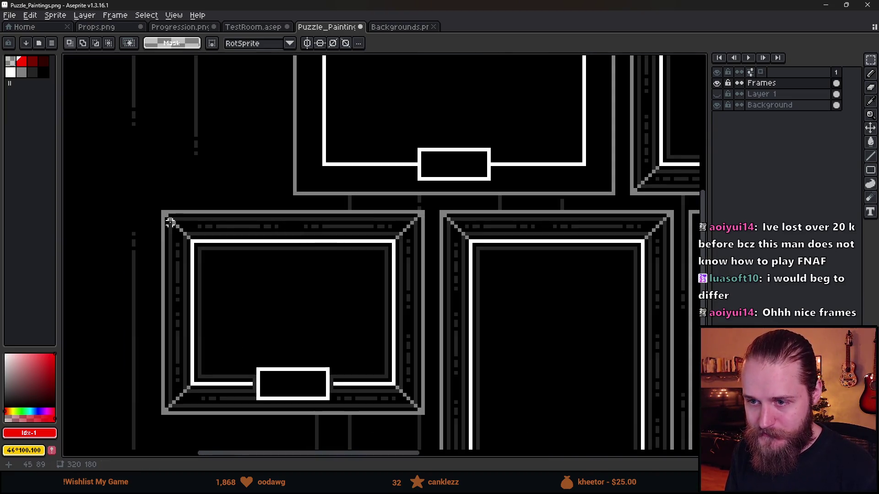
{"action": "scroll", "coordinate": [412, 234], "scroll_direction": "down", "scroll_amount": 3}
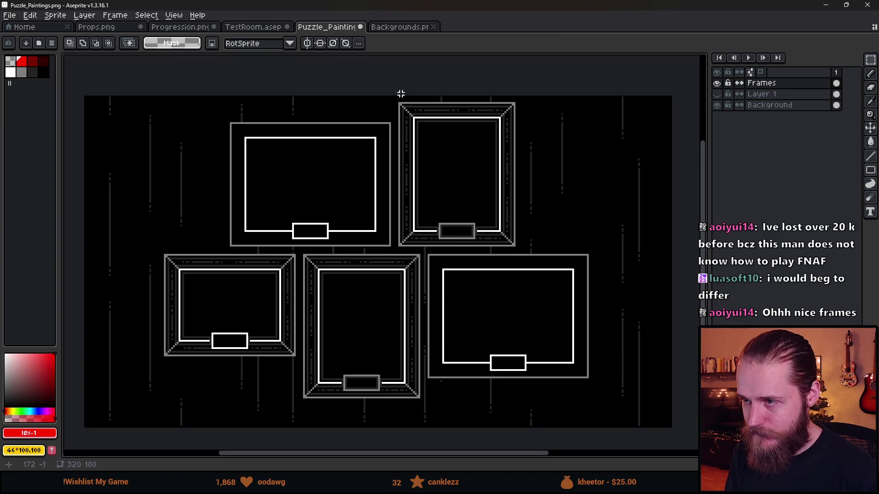
{"action": "left_click_drag", "start_coordinate": [397, 98], "coordinate": [556, 253]}
Move the frame onto the bottom-right position and shift its 90x40 top section down
{"action": "mouse_move", "coordinate": [477, 233]}
{"action": "left_mouse_down"}
{"action": "mouse_move", "coordinate": [540, 340]}
{"action": "mouse_move", "coordinate": [544, 387]}
{"action": "left_mouse_up"}
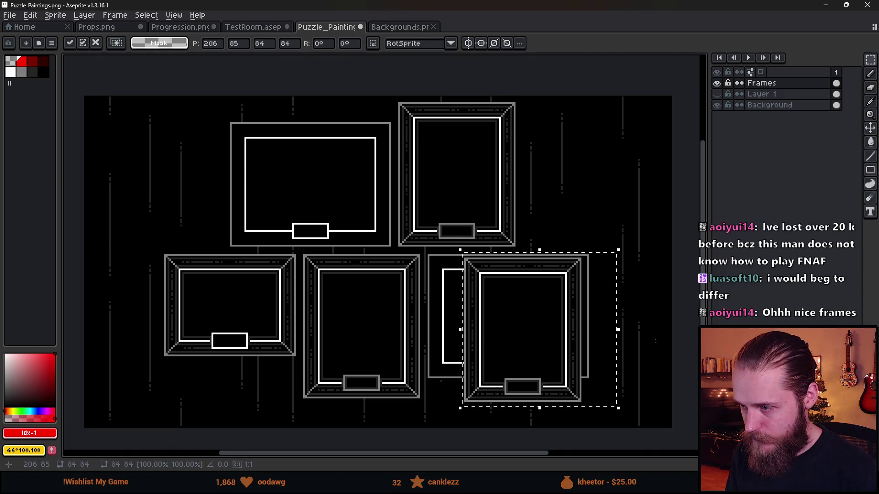
{"action": "key", "text": "ctrl+d"}
{"action": "scroll", "coordinate": [540, 293], "scroll_direction": "up", "scroll_amount": 1}
{"action": "left_click_drag", "start_coordinate": [334, 170], "coordinate": [585, 284]}
{"action": "left_click_drag", "start_coordinate": [539, 251], "coordinate": [541, 280]}
{"action": "key", "text": "ctrl+d"}
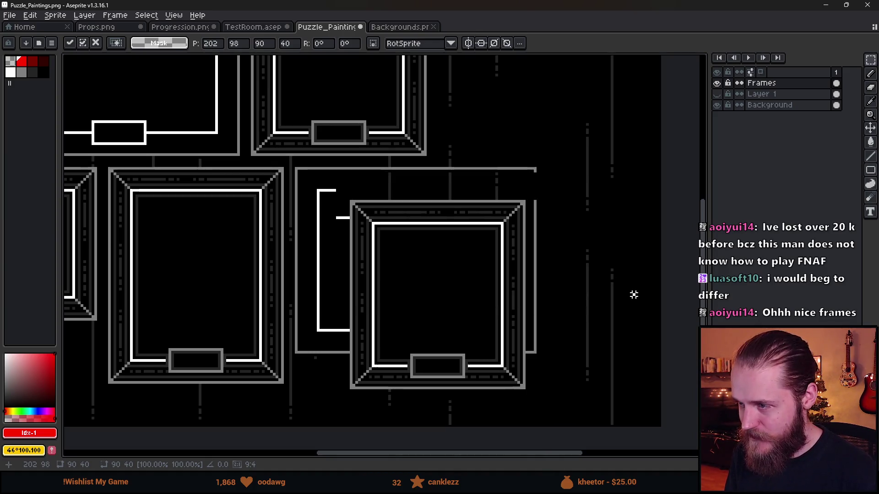
Reposition the ornate frame left and up over the wide frame
{"action": "mouse_move", "coordinate": [351, 205]}
{"action": "left_mouse_down"}
{"action": "mouse_move", "coordinate": [534, 389]}
{"action": "mouse_move", "coordinate": [525, 388]}
{"action": "left_mouse_up"}
{"action": "left_click_drag", "start_coordinate": [474, 361], "coordinate": [458, 329]}
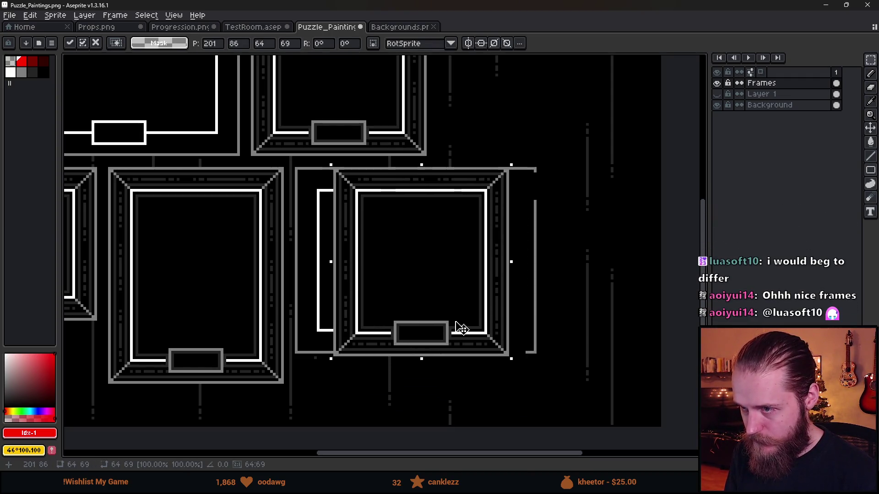
{"action": "left_click", "coordinate": [581, 338]}
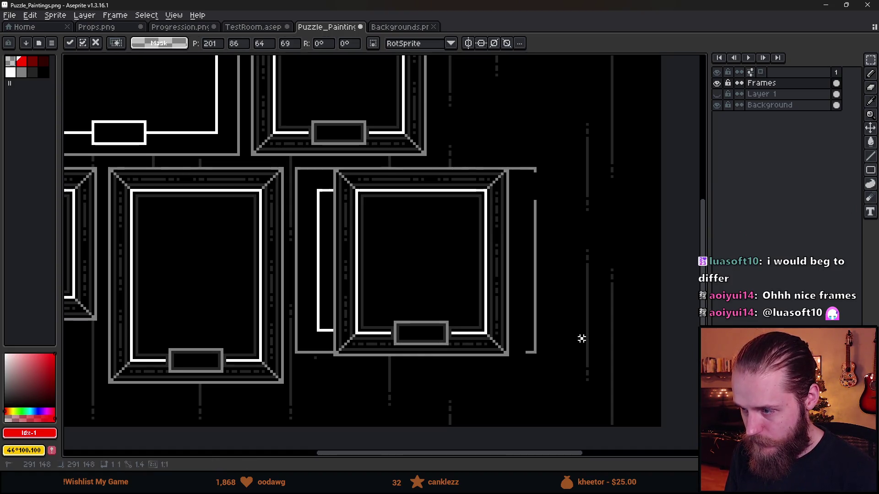
{"action": "scroll", "coordinate": [372, 334], "scroll_direction": "up", "scroll_amount": 1}
{"action": "mouse_move", "coordinate": [321, 252]}
{"action": "left_mouse_down"}
{"action": "mouse_move", "coordinate": [520, 363]}
{"action": "mouse_move", "coordinate": [552, 359]}
{"action": "left_mouse_up"}
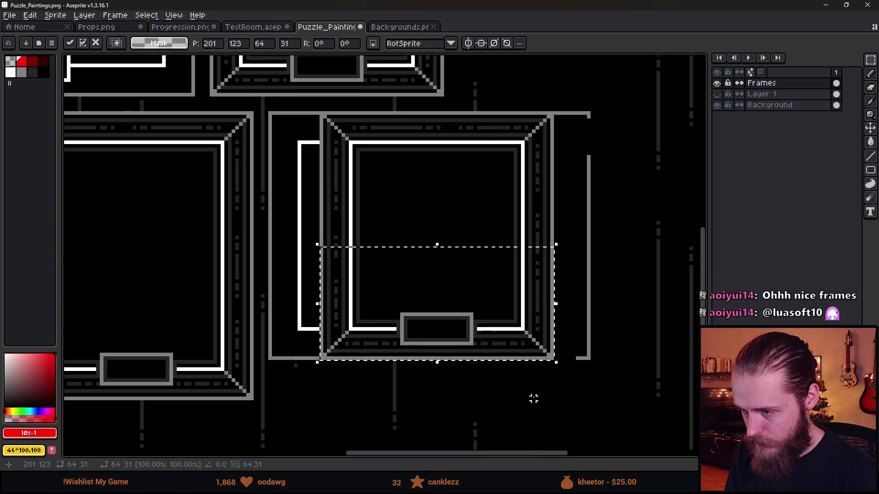
{"action": "key", "text": "ctrl+d"}
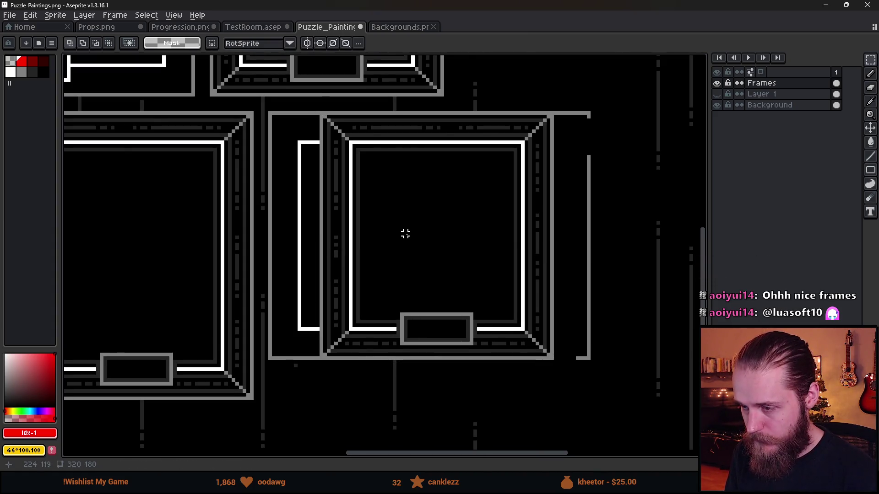
{"action": "scroll", "coordinate": [406, 234], "scroll_direction": "down", "scroll_amount": 3}
{"action": "scroll", "coordinate": [412, 240], "scroll_direction": "up", "scroll_amount": 2}
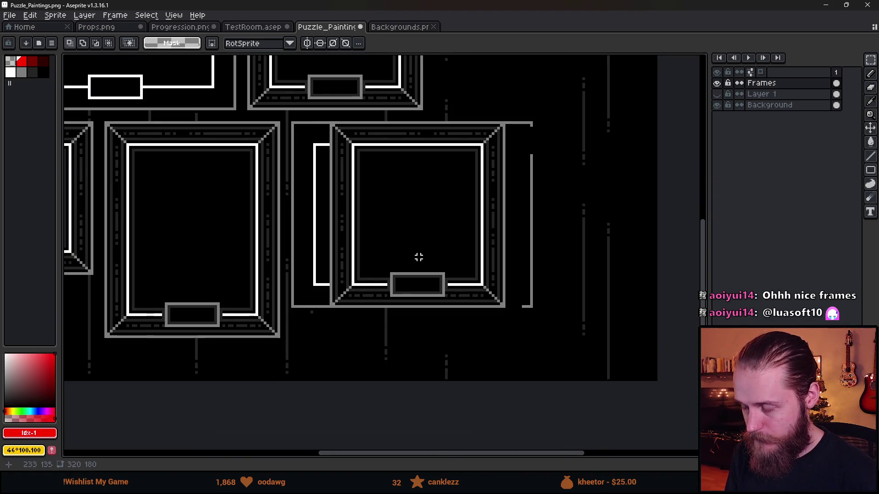
{"action": "scroll", "coordinate": [419, 257], "scroll_direction": "down", "scroll_amount": 4}
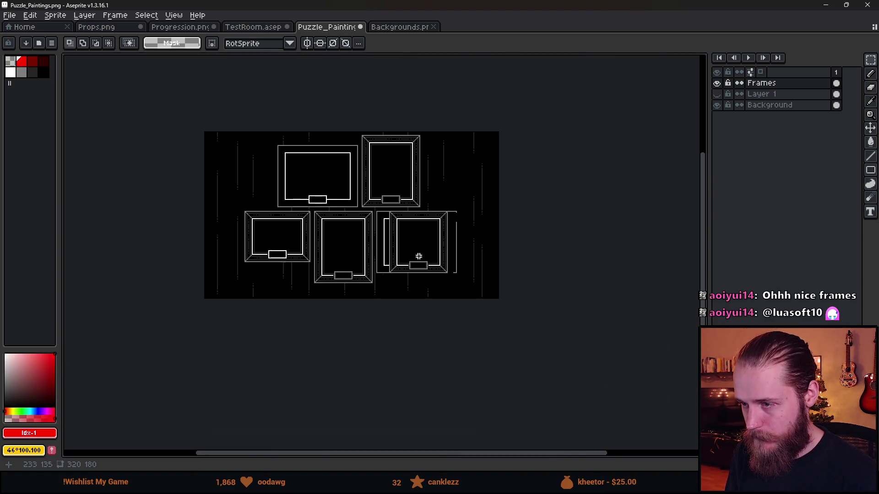
{"action": "scroll", "coordinate": [419, 257], "scroll_direction": "up", "scroll_amount": 3}
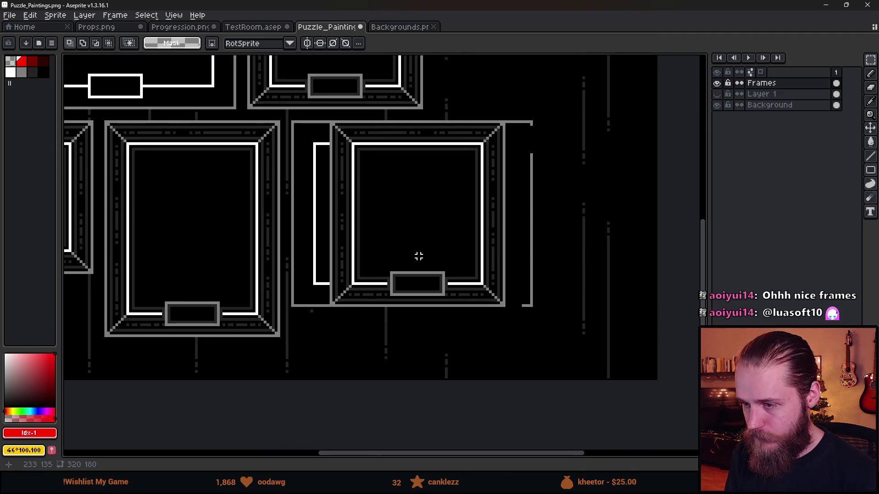
{"action": "scroll", "coordinate": [360, 192], "scroll_direction": "up", "scroll_amount": 2}
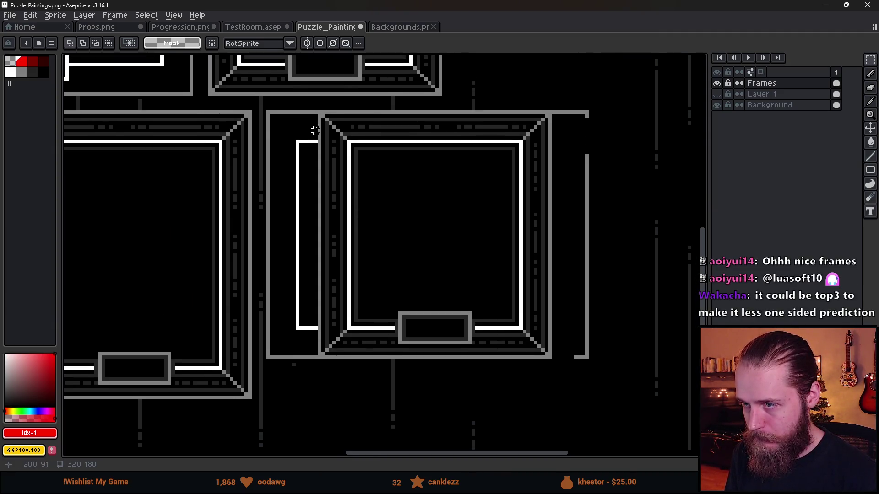
Move the frame's left side outward to the left and its right side about 80 px right
{"action": "left_click_drag", "start_coordinate": [319, 111], "coordinate": [396, 361]}
{"action": "left_click_drag", "start_coordinate": [358, 314], "coordinate": [367, 339]}
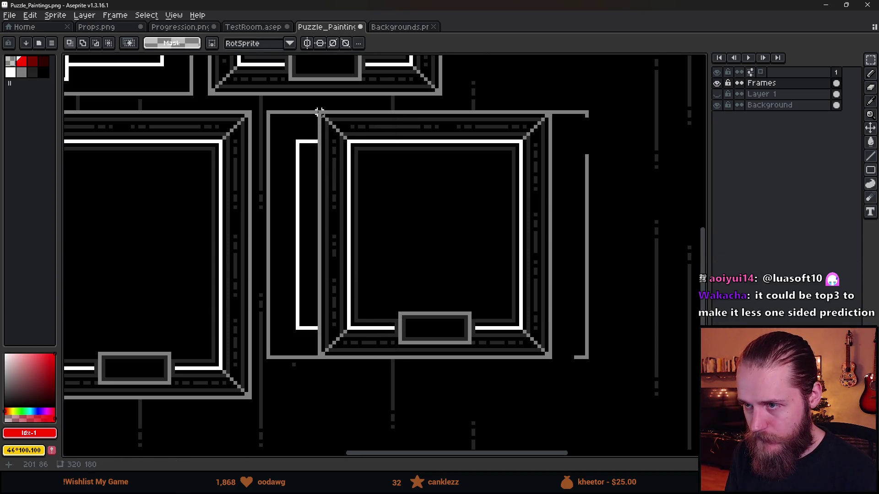
{"action": "left_click_drag", "start_coordinate": [320, 111], "coordinate": [379, 359]}
{"action": "mouse_move", "coordinate": [373, 328]}
{"action": "left_mouse_down"}
{"action": "mouse_move", "coordinate": [349, 308]}
{"action": "mouse_move", "coordinate": [324, 308]}
{"action": "left_mouse_up"}
{"action": "left_click", "coordinate": [469, 269]}
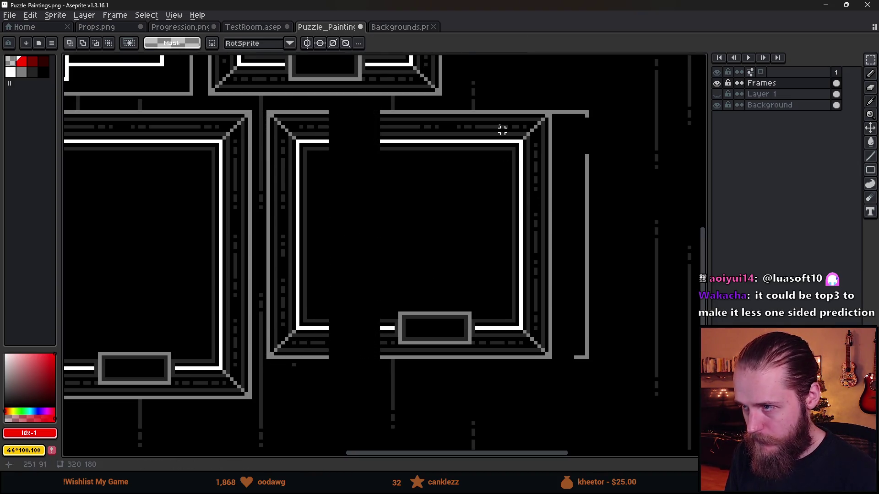
{"action": "mouse_move", "coordinate": [485, 109]}
{"action": "left_mouse_down"}
{"action": "mouse_move", "coordinate": [534, 318]}
{"action": "mouse_move", "coordinate": [554, 362]}
{"action": "left_mouse_up"}
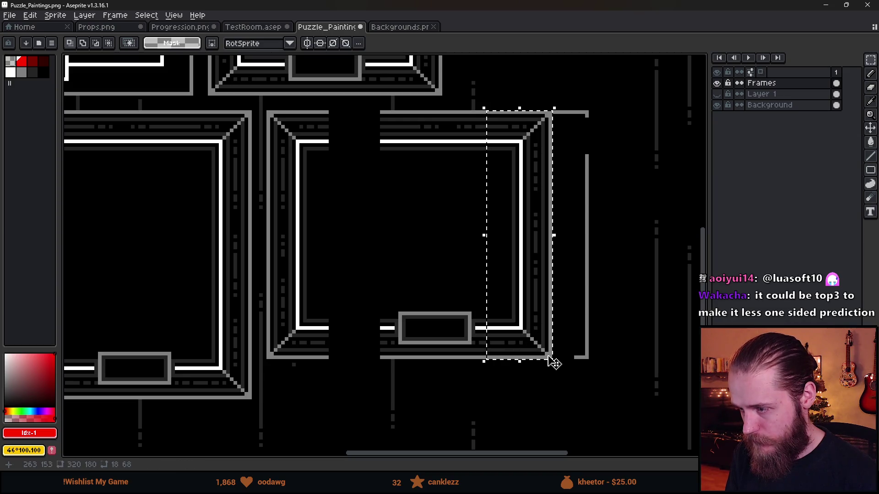
{"action": "left_click", "coordinate": [519, 325]}
{"action": "left_click_drag", "start_coordinate": [520, 325], "coordinate": [557, 324]}
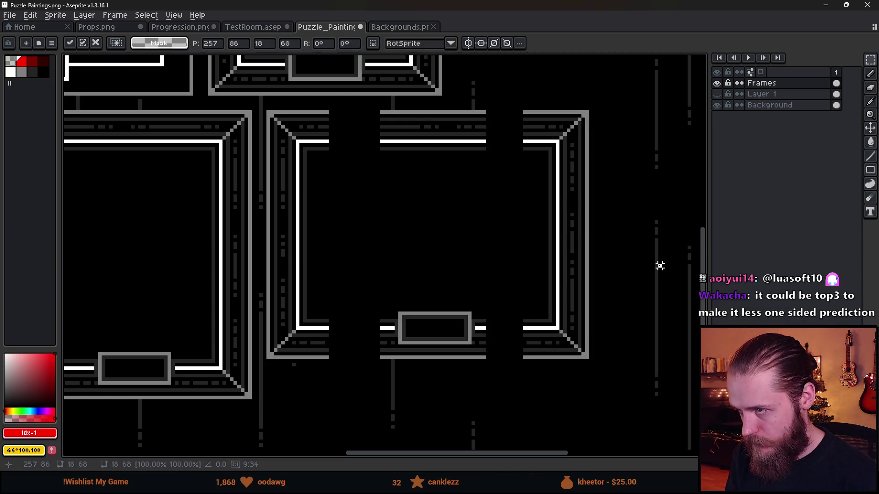
{"action": "left_click", "coordinate": [480, 116]}
Stretch one-pixel edge columns across both gaps so the border is continuous
{"action": "left_click_drag", "start_coordinate": [482, 113], "coordinate": [484, 368]}
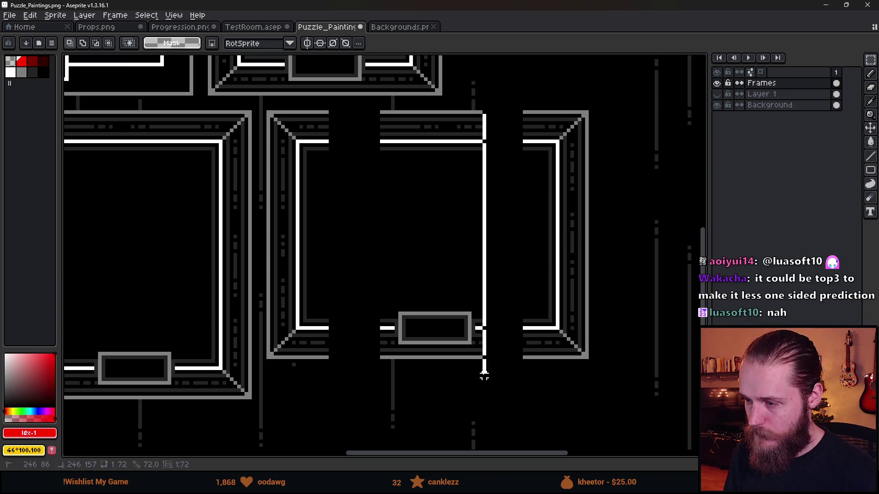
{"action": "left_click_drag", "start_coordinate": [497, 249], "coordinate": [543, 251]}
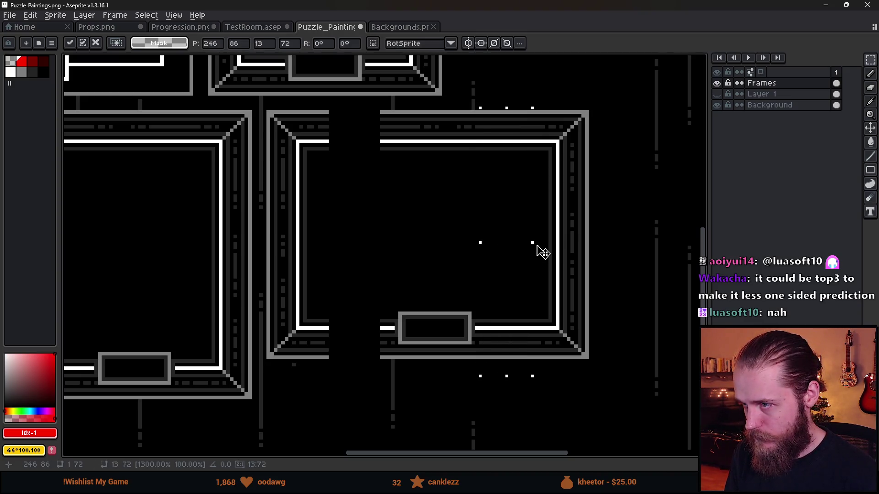
{"action": "left_click", "coordinate": [389, 203]}
{"action": "left_click_drag", "start_coordinate": [381, 108], "coordinate": [387, 375]}
{"action": "left_click_drag", "start_coordinate": [373, 249], "coordinate": [277, 249]}
{"action": "key", "text": "Return"}
Select the small label box, then clear the selection
{"action": "scroll", "coordinate": [515, 240], "scroll_direction": "down", "scroll_amount": 1}
{"action": "scroll", "coordinate": [506, 304], "scroll_direction": "up", "scroll_amount": 2}
{"action": "left_click_drag", "start_coordinate": [506, 303], "coordinate": [442, 305]}
{"action": "mouse_move", "coordinate": [343, 289]}
{"action": "left_mouse_down"}
{"action": "mouse_move", "coordinate": [442, 328]}
{"action": "mouse_move", "coordinate": [433, 328]}
{"action": "left_mouse_up"}
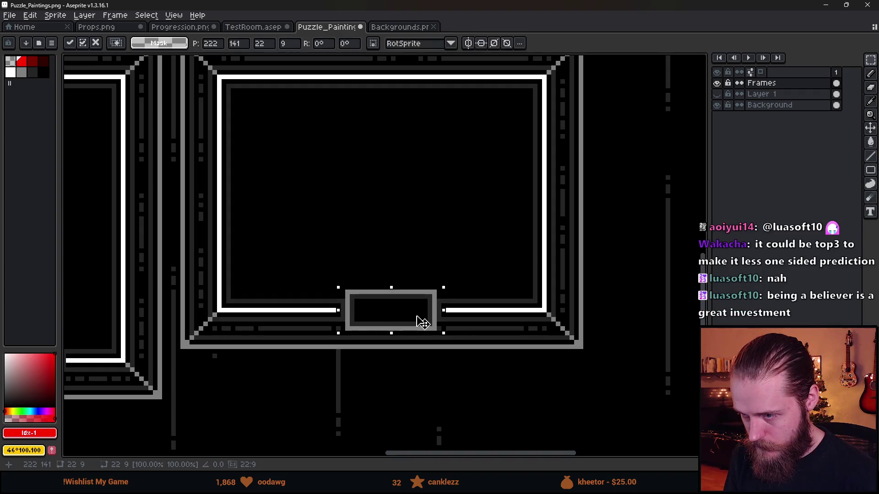
{"action": "key", "text": "b"}
{"action": "key", "text": "ctrl+d"}
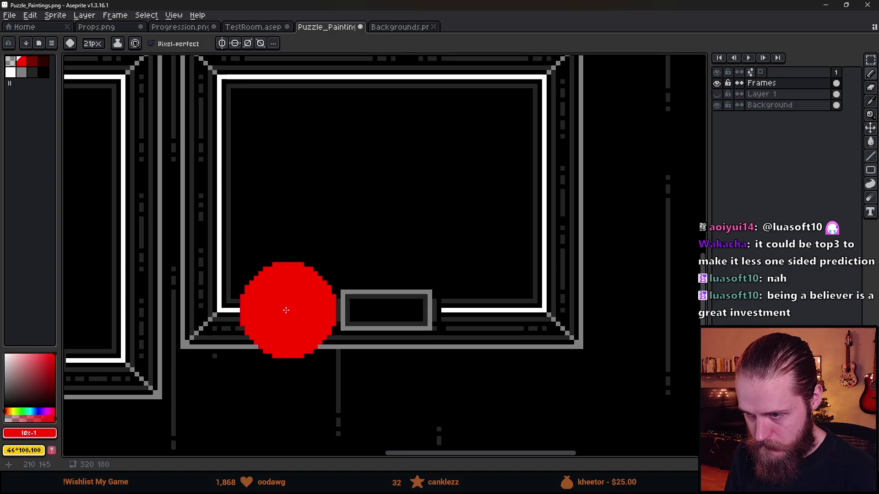
Move the label box to the centre of the bottom border and sample dark grey #242424
{"action": "key", "text": "plus"}
{"action": "key", "text": "plus"}
{"action": "key", "text": "plus"}
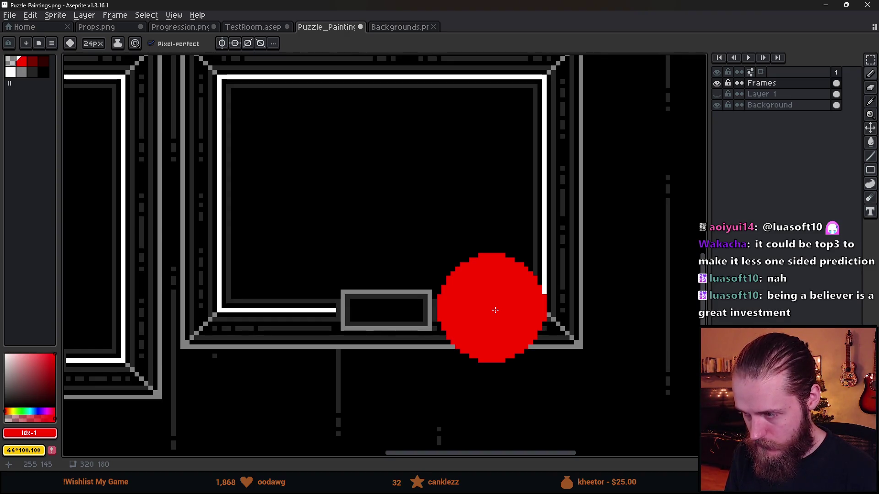
{"action": "key", "text": "m"}
{"action": "left_click_drag", "start_coordinate": [339, 291], "coordinate": [434, 330]}
{"action": "left_click", "coordinate": [261, 328]}
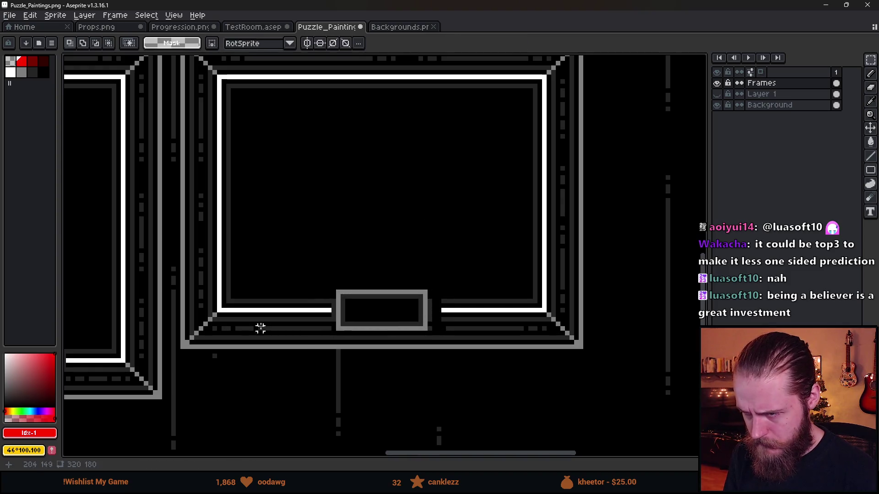
{"action": "key", "text": "b"}
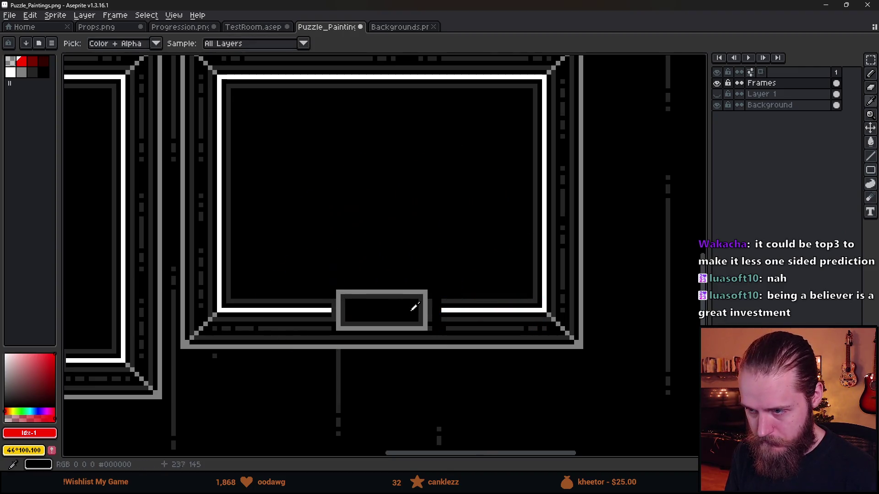
{"action": "left_click", "coordinate": [444, 302], "text": "alt"}
Extend the dark grey and white bars leftward up to the label box
{"action": "scroll", "coordinate": [445, 302], "scroll_direction": "down", "scroll_amount": 3}
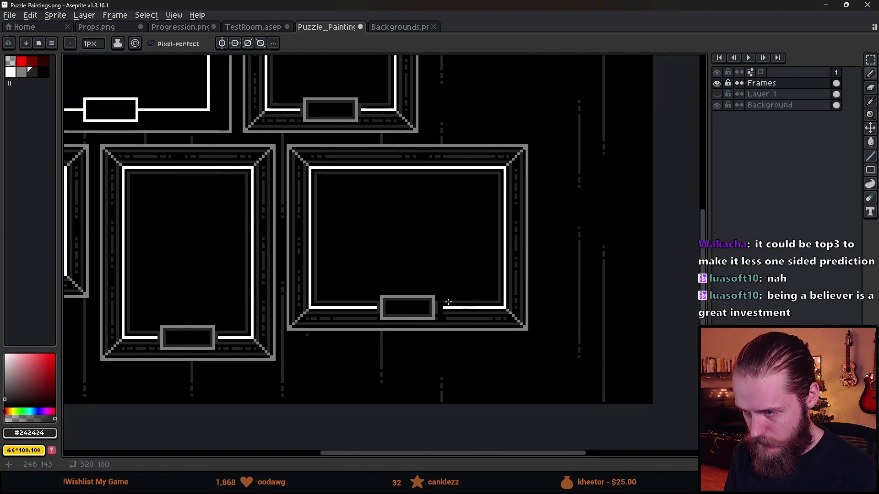
{"action": "scroll", "coordinate": [412, 296], "scroll_direction": "up", "scroll_amount": 8}
{"action": "left_click_drag", "start_coordinate": [377, 414], "coordinate": [347, 414]}
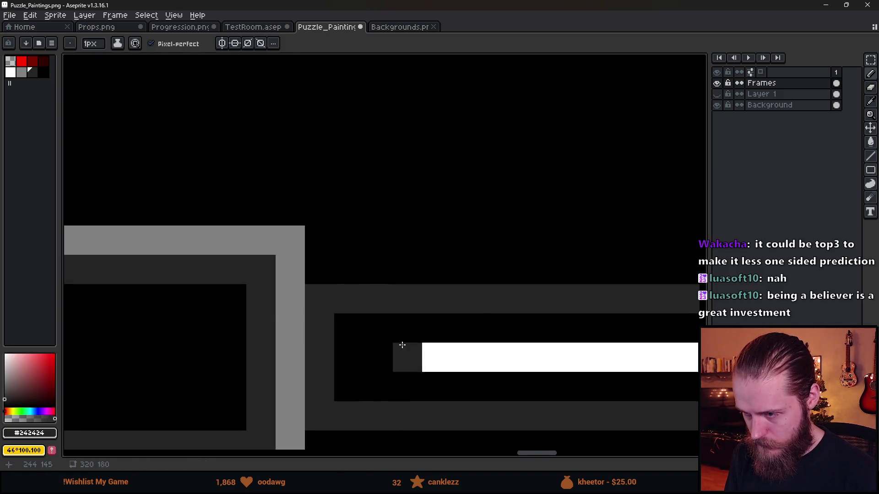
{"action": "left_click", "coordinate": [405, 357], "text": "alt"}
{"action": "left_click_drag", "start_coordinate": [389, 357], "coordinate": [348, 357]}
{"action": "scroll", "coordinate": [354, 361], "scroll_direction": "down", "scroll_amount": 6}
{"action": "left_click_drag", "start_coordinate": [299, 380], "coordinate": [382, 344]}
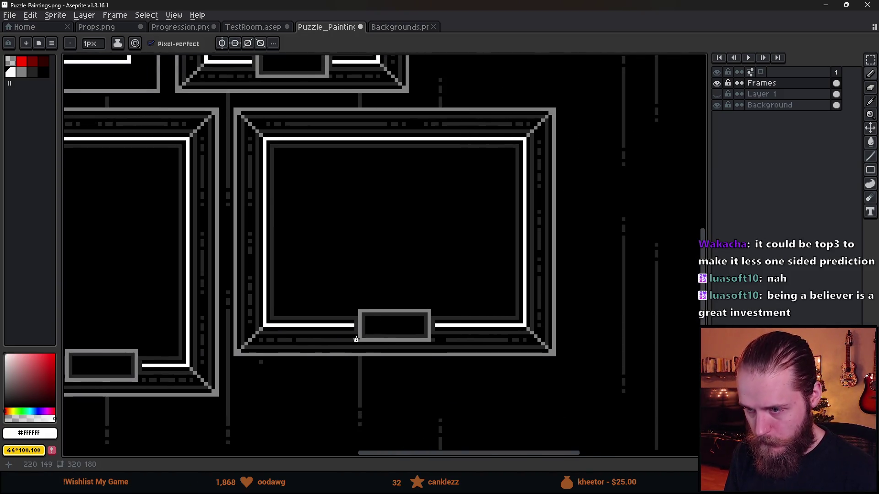
{"action": "scroll", "coordinate": [356, 339], "scroll_direction": "up", "scroll_amount": 1}
{"action": "scroll", "coordinate": [349, 341], "scroll_direction": "up", "scroll_amount": 4}
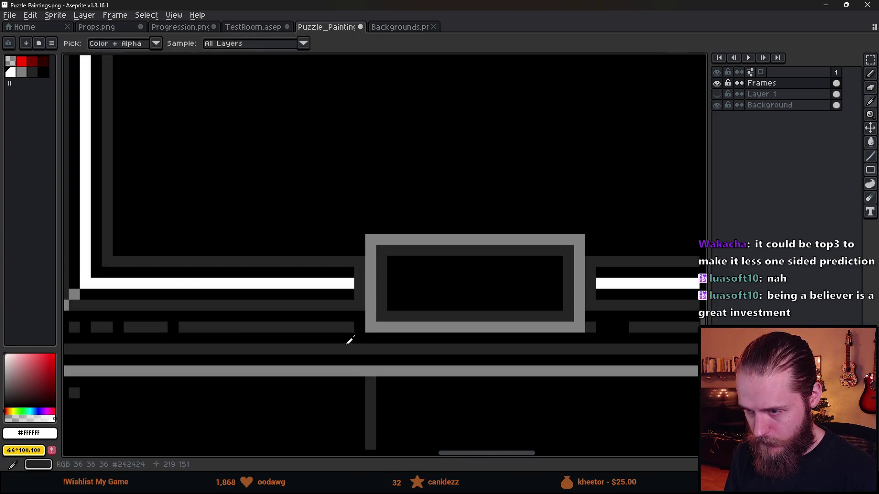
Select one dash of the dashed line and paint a stray grey pixel black
{"action": "left_click", "coordinate": [352, 326], "text": "alt"}
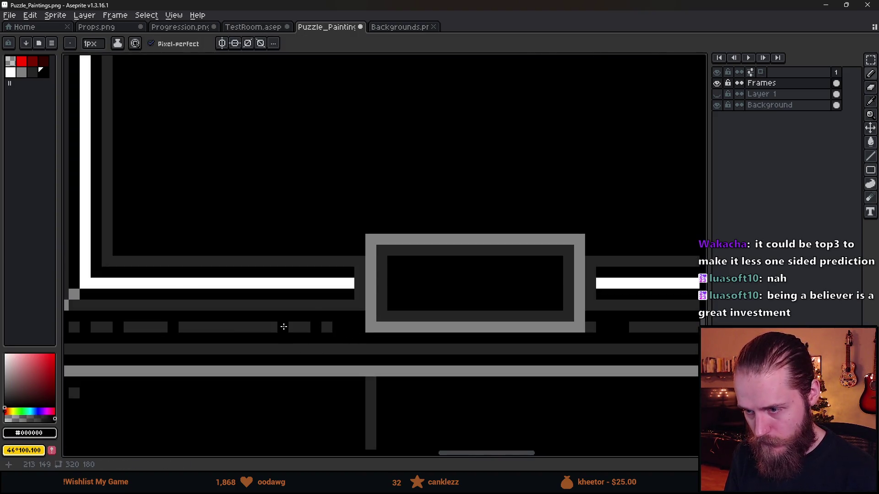
{"action": "scroll", "coordinate": [155, 345], "scroll_direction": "down", "scroll_amount": 2}
{"action": "scroll", "coordinate": [210, 338], "scroll_direction": "up", "scroll_amount": 1}
{"action": "left_click", "coordinate": [249, 322]}
{"action": "key", "text": "m"}
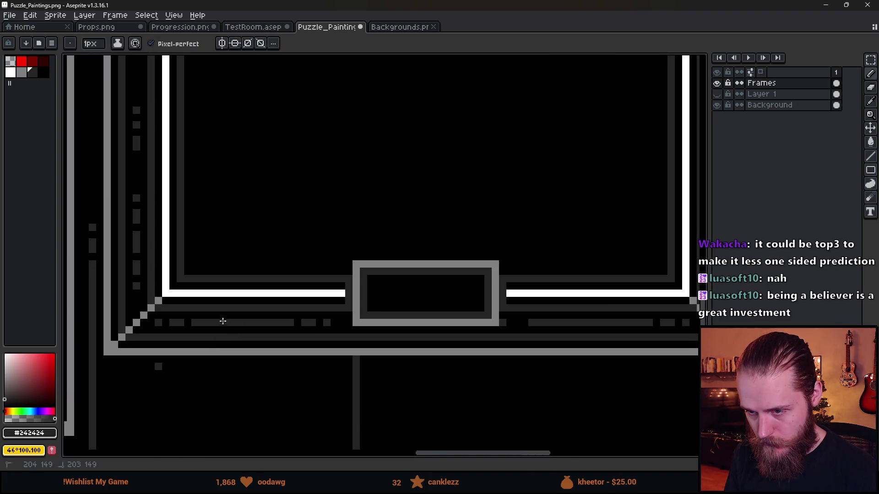
{"action": "scroll", "coordinate": [179, 335], "scroll_direction": "up", "scroll_amount": 1}
{"action": "left_click_drag", "start_coordinate": [147, 318], "coordinate": [239, 323]}
{"action": "key", "text": "b"}
{"action": "left_click", "coordinate": [157, 323], "text": "alt"}
{"action": "left_click", "coordinate": [149, 318]}
{"action": "scroll", "coordinate": [157, 323], "scroll_direction": "down", "scroll_amount": 3}
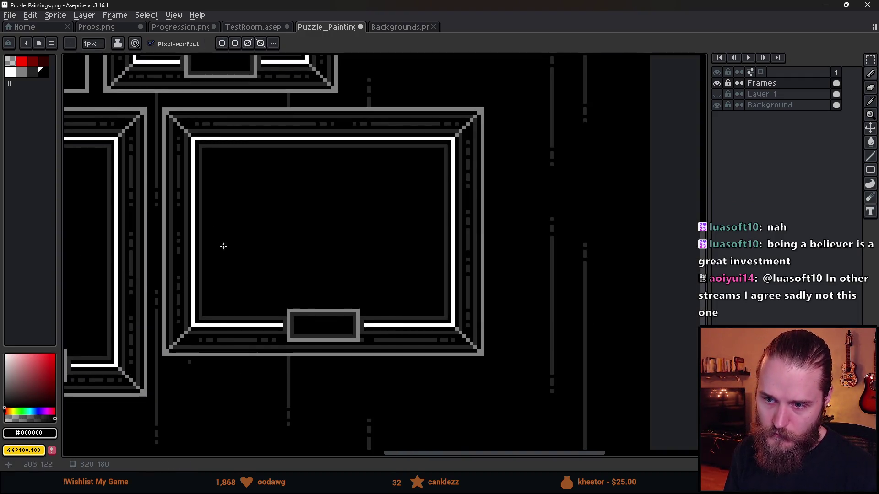
{"action": "scroll", "coordinate": [438, 335], "scroll_direction": "up", "scroll_amount": 5}
Add a dark grey pixel to the dashed line and cut black gaps into the dash bar
{"action": "left_click", "coordinate": [414, 316], "text": "alt"}
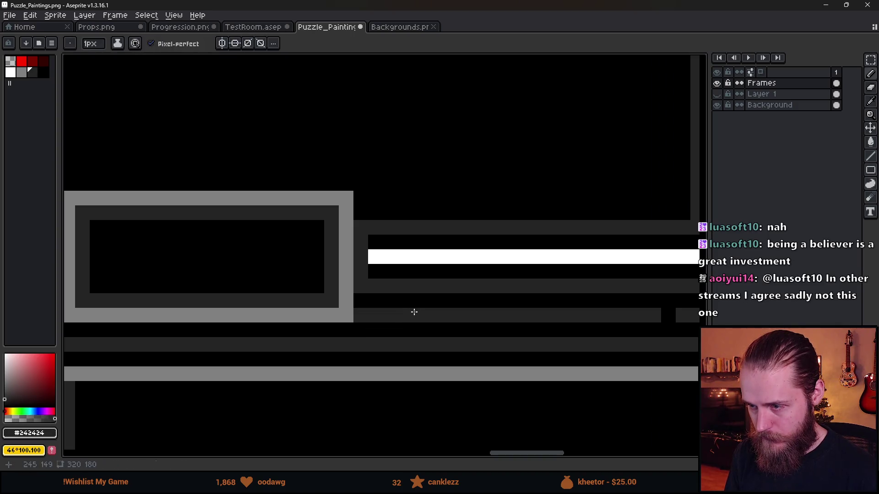
{"action": "left_click", "coordinate": [406, 329]}
{"action": "scroll", "coordinate": [410, 327], "scroll_direction": "down", "scroll_amount": 3}
{"action": "scroll", "coordinate": [404, 326], "scroll_direction": "up", "scroll_amount": 3}
{"action": "left_click", "coordinate": [377, 314], "text": "alt"}
{"action": "left_click_drag", "start_coordinate": [377, 314], "coordinate": [406, 315]}
{"action": "left_click", "coordinate": [435, 312]}
{"action": "left_click", "coordinate": [485, 312]}
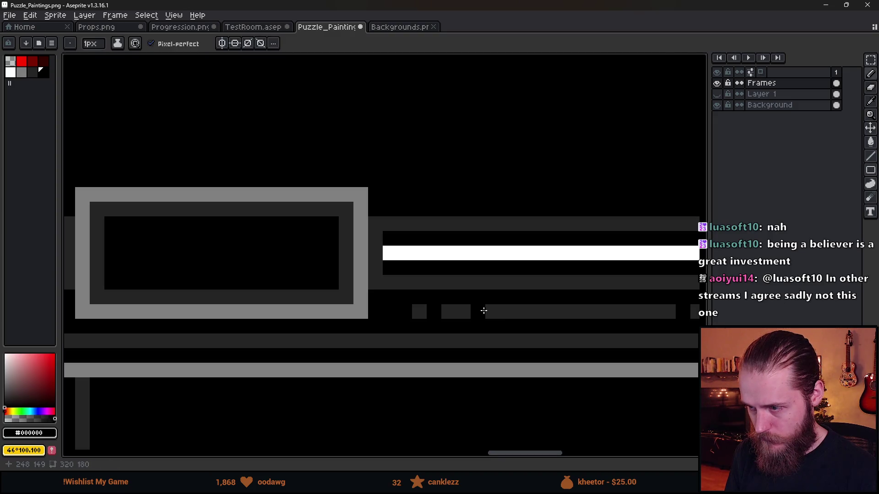
{"action": "scroll", "coordinate": [500, 326], "scroll_direction": "down", "scroll_amount": 3}
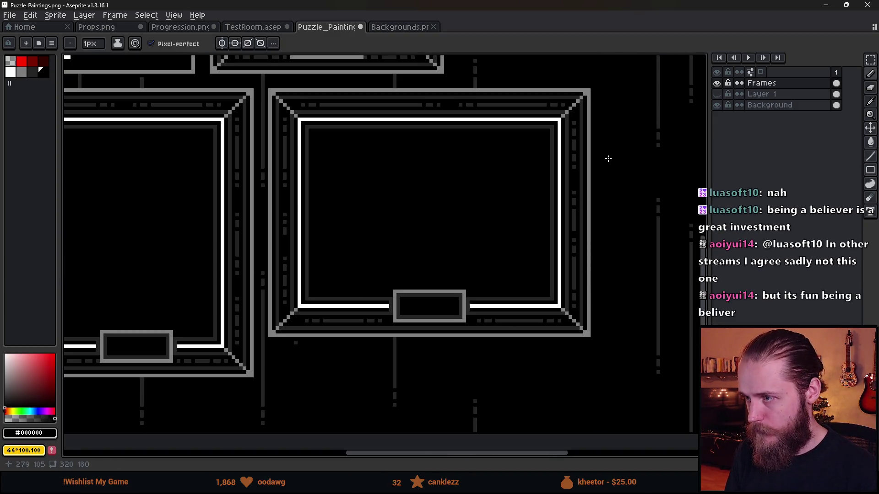
{"action": "scroll", "coordinate": [586, 239], "scroll_direction": "up", "scroll_amount": 4}
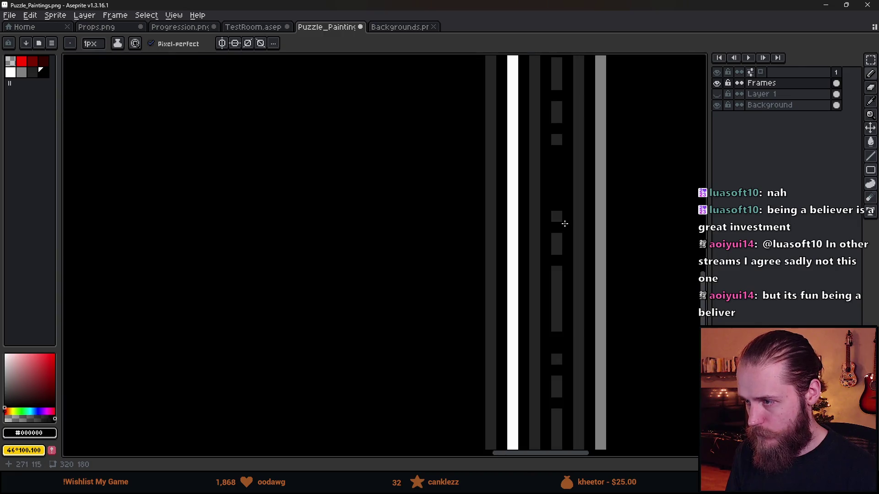
Fill gaps in the side dash stripe with #242424 and paint new black breaks
{"action": "left_click", "coordinate": [560, 212], "text": "alt"}
{"action": "left_click", "coordinate": [557, 183]}
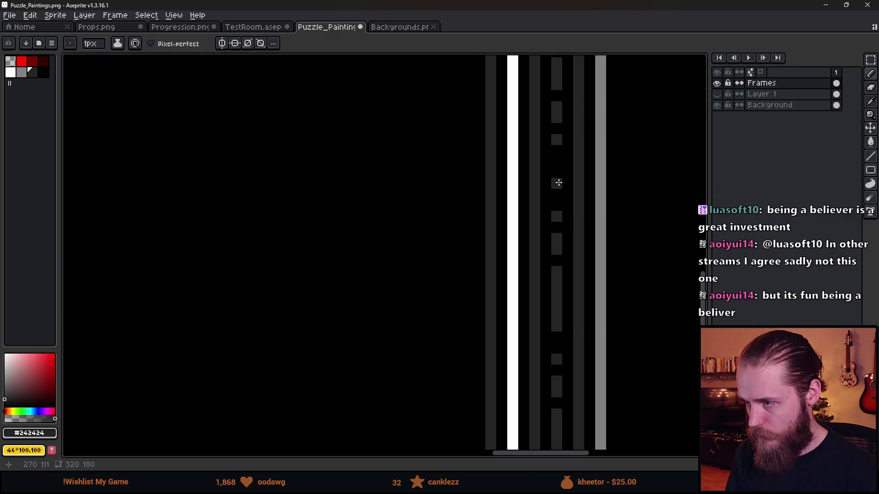
{"action": "left_click", "coordinate": [556, 261]}
{"action": "left_click", "coordinate": [556, 337]}
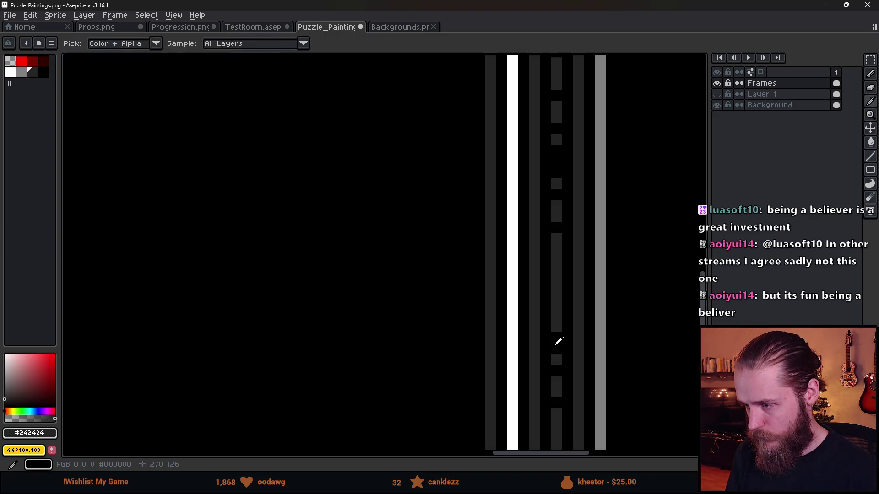
{"action": "left_click", "coordinate": [565, 341], "text": "alt"}
{"action": "left_click_drag", "start_coordinate": [558, 338], "coordinate": [557, 314]}
{"action": "left_click", "coordinate": [557, 293]}
{"action": "left_click", "coordinate": [557, 259]}
Even out the side stripe with two more grey fills and another black break
{"action": "left_click", "coordinate": [561, 244], "text": "alt"}
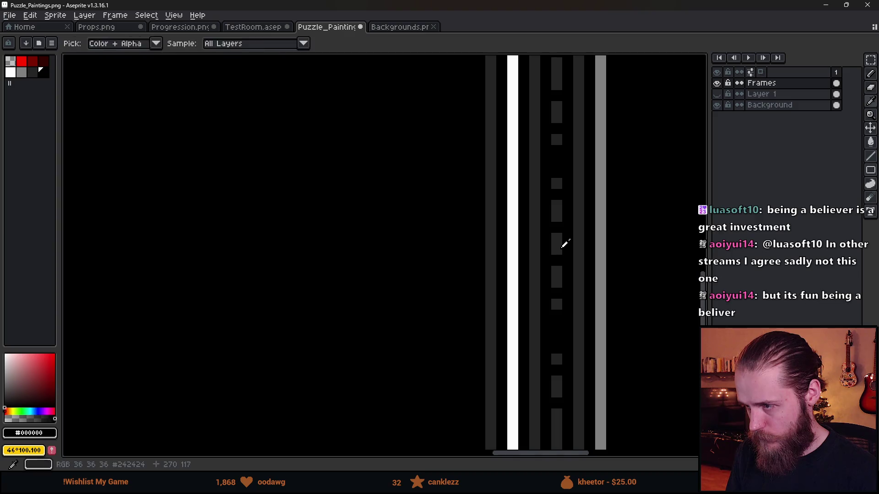
{"action": "left_click", "coordinate": [556, 261]}
{"action": "left_click", "coordinate": [557, 293]}
{"action": "left_click", "coordinate": [557, 316], "text": "alt"}
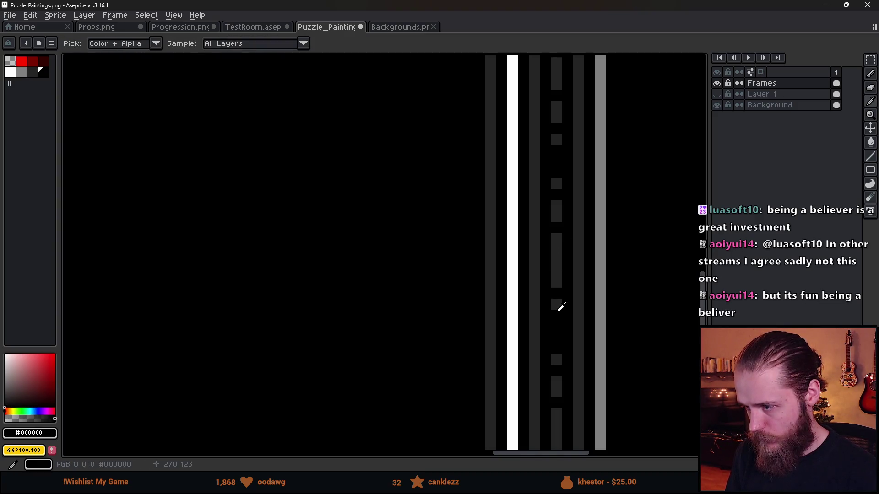
{"action": "left_click", "coordinate": [556, 282]}
{"action": "left_click", "coordinate": [553, 293], "text": "alt"}
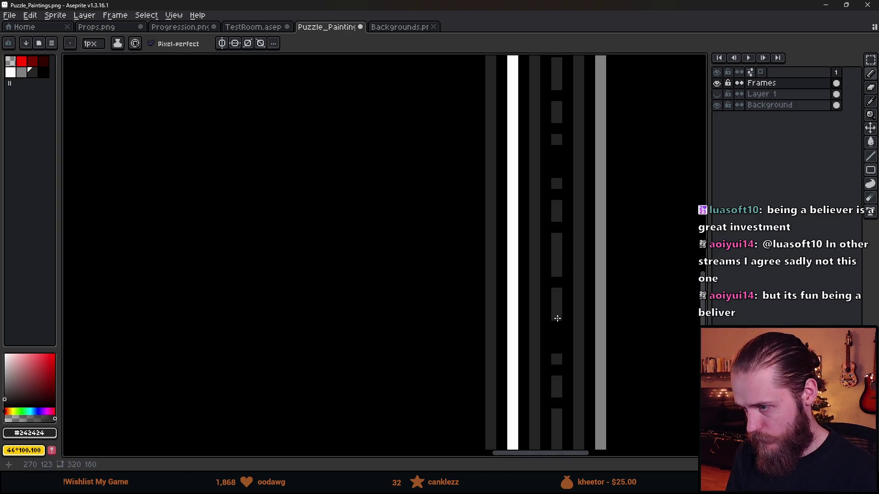
{"action": "scroll", "coordinate": [607, 315], "scroll_direction": "down", "scroll_amount": 6}
Fill the lower-right frame's right-side dash stripe solid dark grey
{"action": "scroll", "coordinate": [607, 315], "scroll_direction": "up", "scroll_amount": 5}
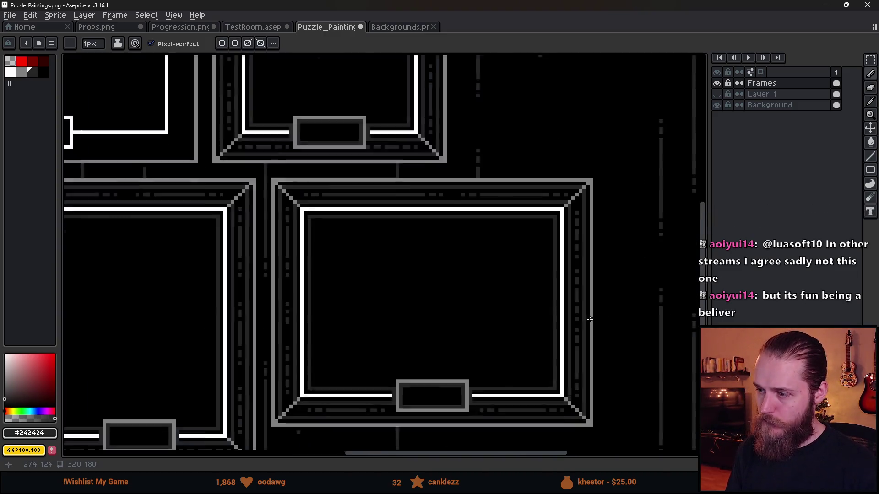
{"action": "left_click", "coordinate": [576, 319], "text": "alt"}
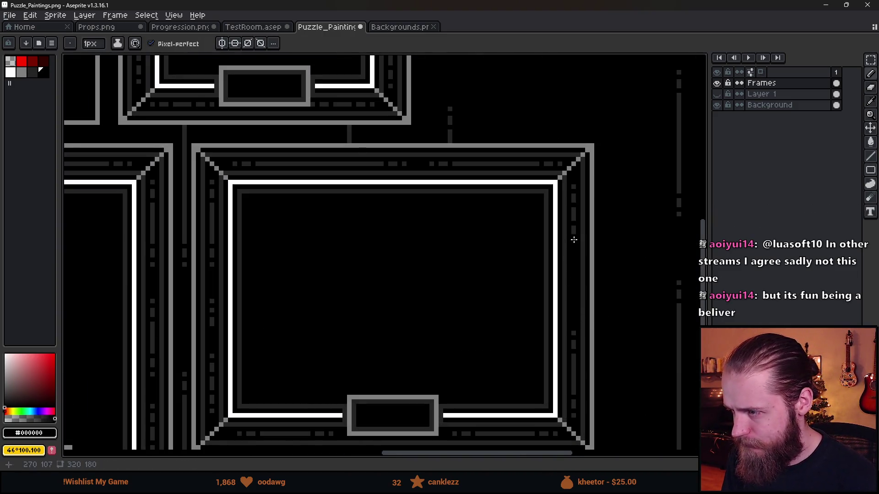
{"action": "scroll", "coordinate": [574, 239], "scroll_direction": "up", "scroll_amount": 2}
{"action": "left_click", "coordinate": [574, 192], "text": "alt"}
{"action": "left_click_drag", "start_coordinate": [574, 246], "coordinate": [574, 284]}
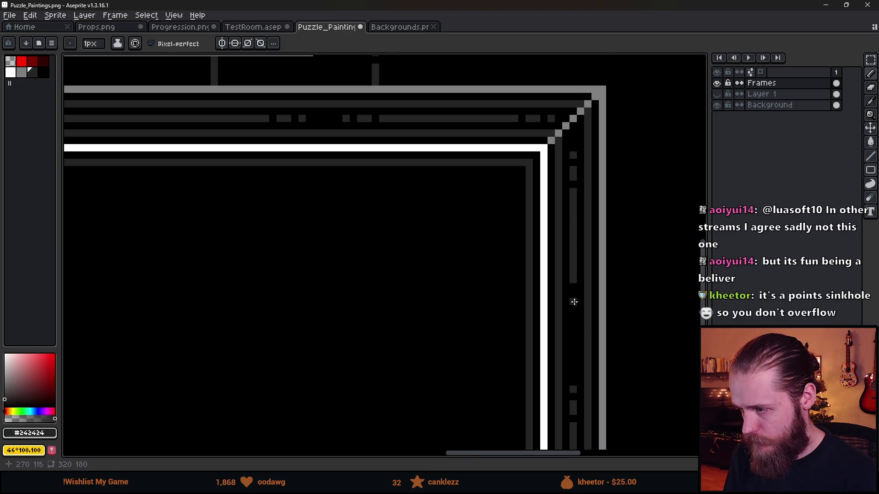
{"action": "scroll", "coordinate": [574, 314], "scroll_direction": "down", "scroll_amount": 4}
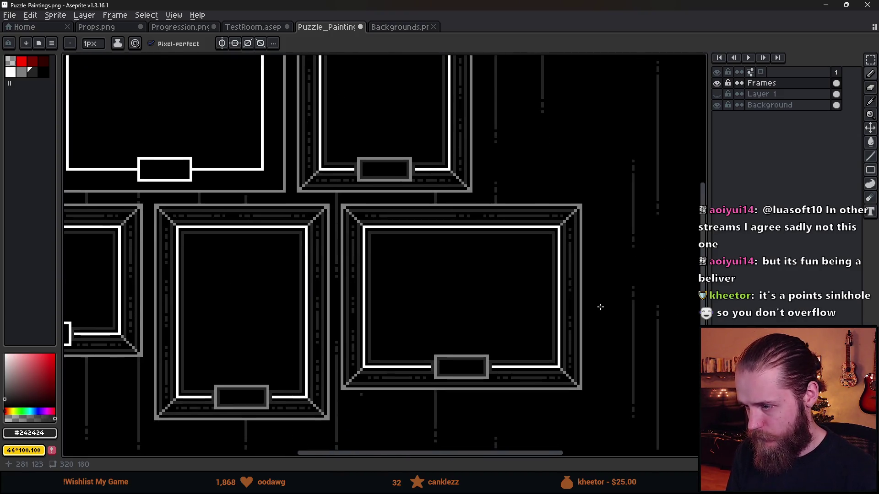
{"action": "scroll", "coordinate": [572, 357], "scroll_direction": "up", "scroll_amount": 2}
Select and remove the stray white block near the frame's corner
{"action": "key", "text": "m"}
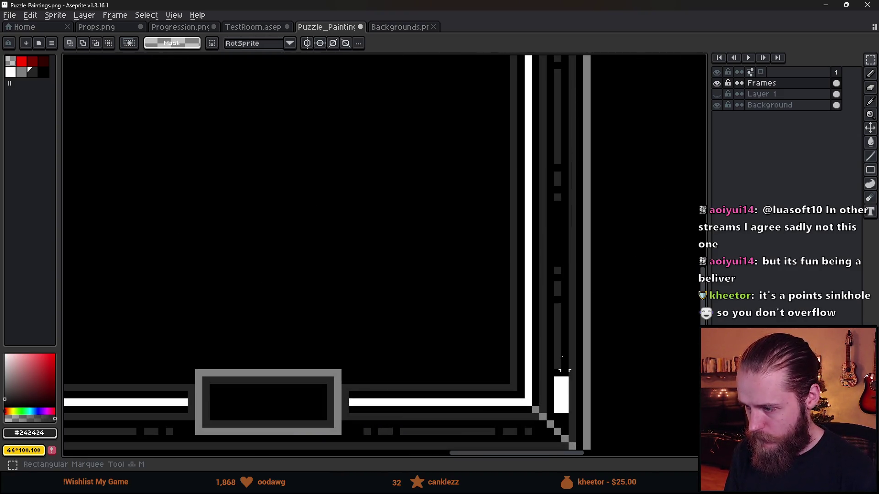
{"action": "left_click_drag", "start_coordinate": [569, 416], "coordinate": [553, 249]}
{"action": "key", "text": "ctrl+d"}
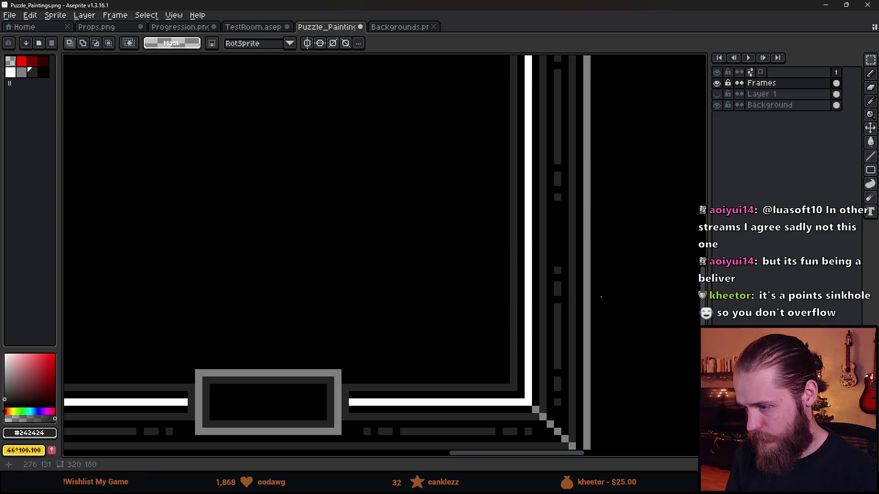
{"action": "left_click", "coordinate": [536, 388], "text": "alt"}
{"action": "scroll", "coordinate": [506, 366], "scroll_direction": "down", "scroll_amount": 3}
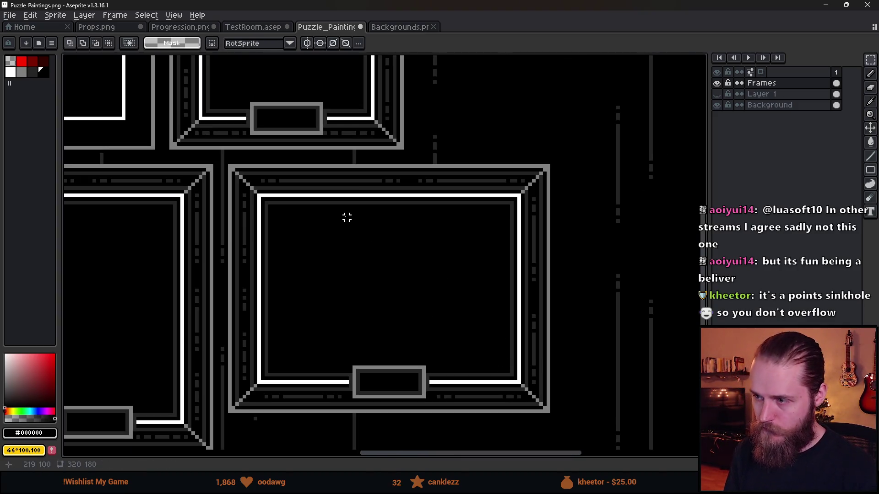
{"action": "scroll", "coordinate": [314, 276], "scroll_direction": "up", "scroll_amount": 3}
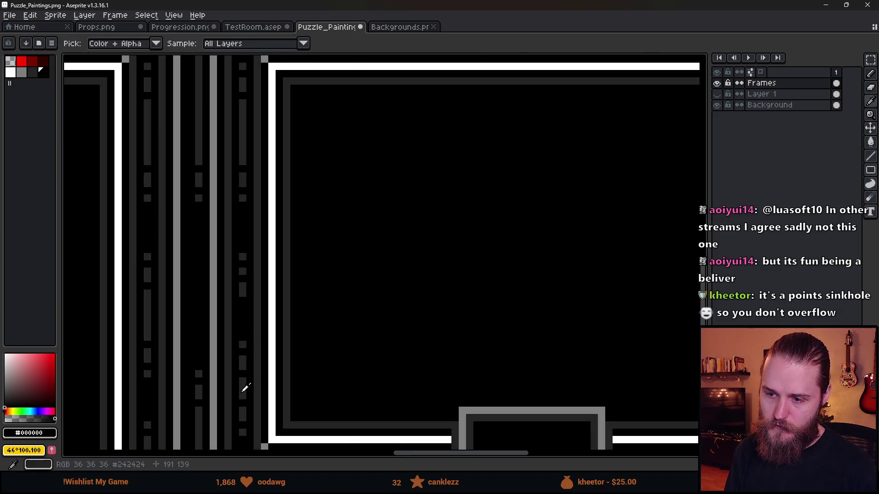
Paint a black break into the grey side stripe with the Pencil
{"action": "key", "text": "b"}
{"action": "left_click", "coordinate": [243, 387], "text": "alt"}
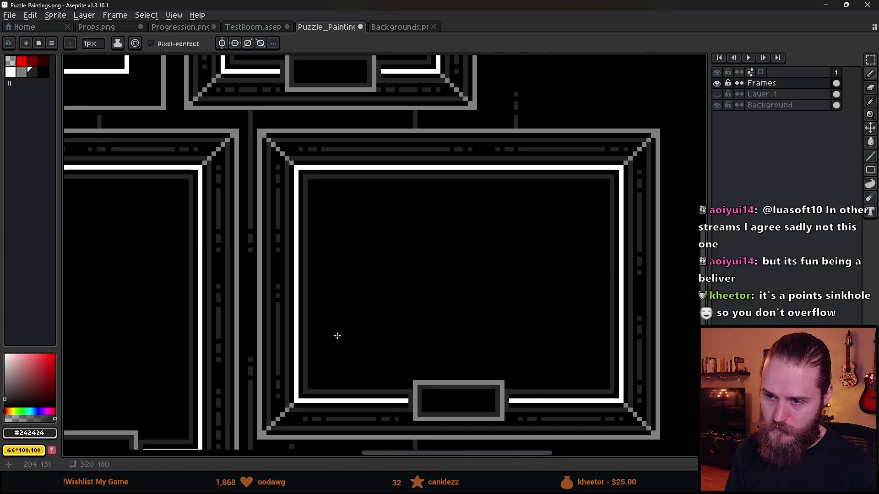
{"action": "scroll", "coordinate": [338, 336], "scroll_direction": "down", "scroll_amount": 2}
{"action": "scroll", "coordinate": [261, 296], "scroll_direction": "up", "scroll_amount": 3}
{"action": "left_click", "coordinate": [275, 285], "text": "alt"}
{"action": "left_click", "coordinate": [262, 294]}
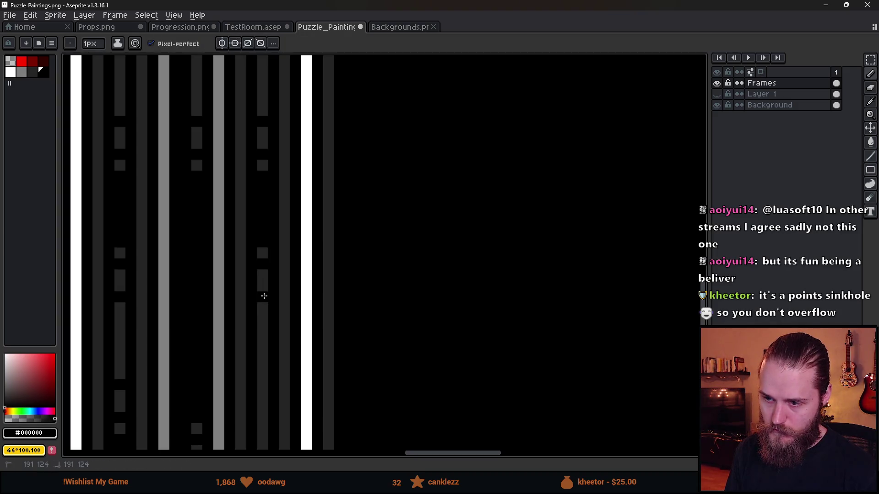
Blacken the stray grey pixels and old dashes along the top border row
{"action": "scroll", "coordinate": [293, 316], "scroll_direction": "down", "scroll_amount": 3}
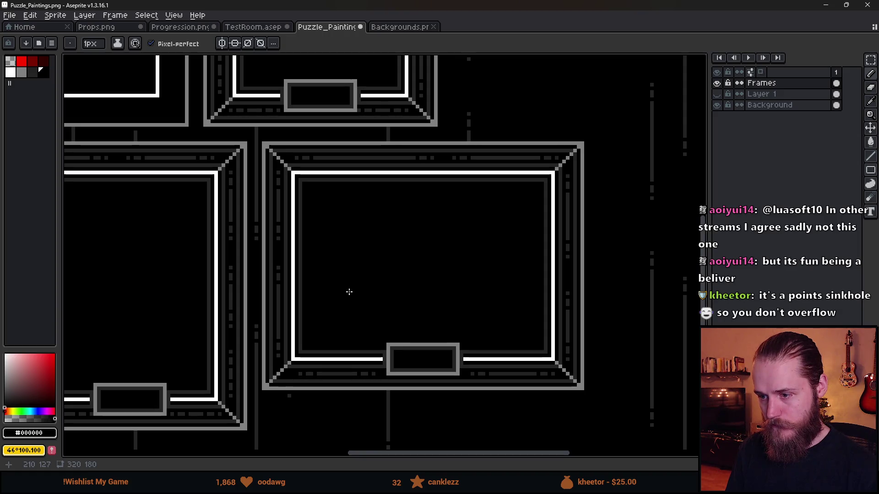
{"action": "scroll", "coordinate": [349, 291], "scroll_direction": "down", "scroll_amount": 1}
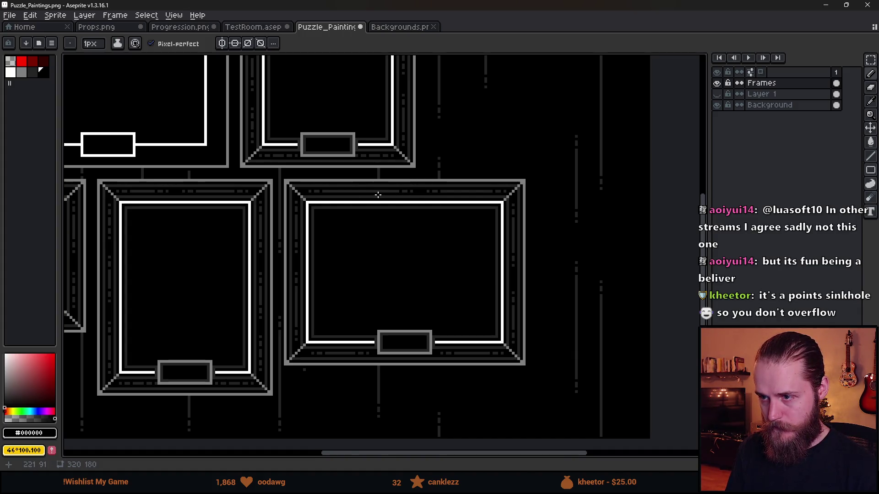
{"action": "scroll", "coordinate": [378, 195], "scroll_direction": "up", "scroll_amount": 5}
{"action": "left_click", "coordinate": [402, 184]}
{"action": "left_click", "coordinate": [326, 184]}
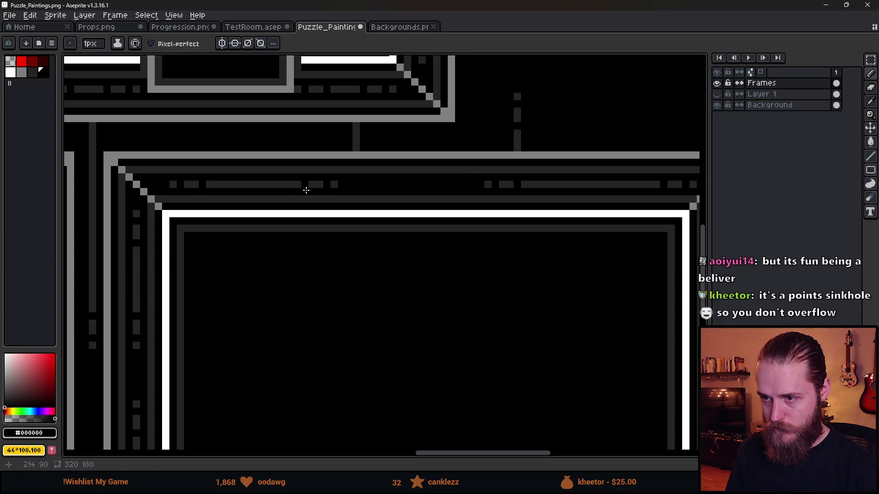
{"action": "scroll", "coordinate": [306, 190], "scroll_direction": "down", "scroll_amount": 3}
{"action": "scroll", "coordinate": [449, 233], "scroll_direction": "up", "scroll_amount": 3}
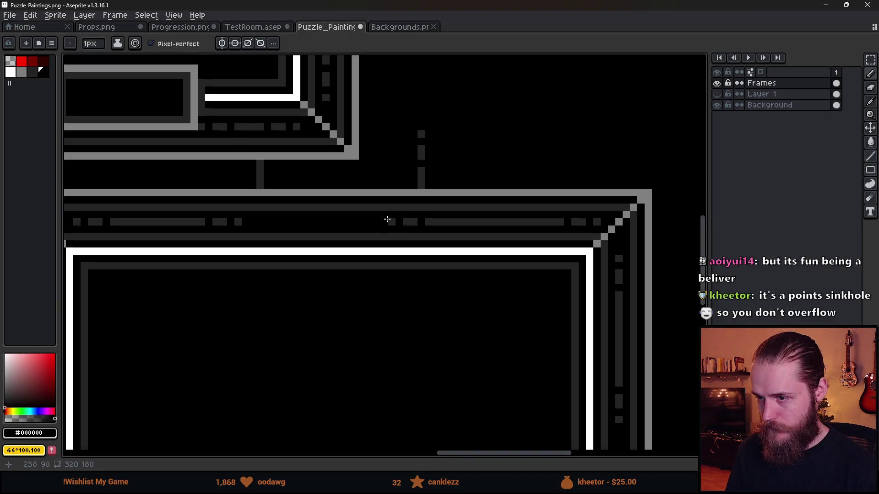
{"action": "left_click_drag", "start_coordinate": [402, 222], "coordinate": [444, 222]}
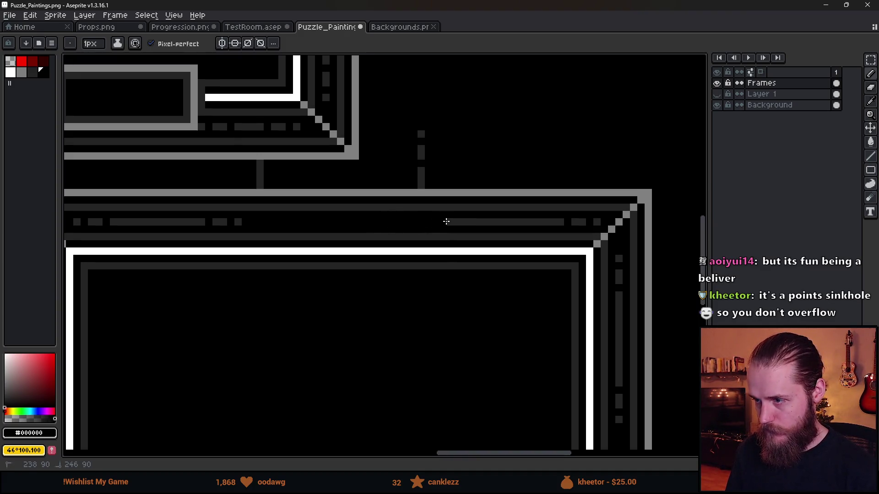
{"action": "left_click", "coordinate": [480, 222]}
Redraw the top border row as a dark grey line with three black breaks
{"action": "left_click", "coordinate": [498, 220], "text": "alt"}
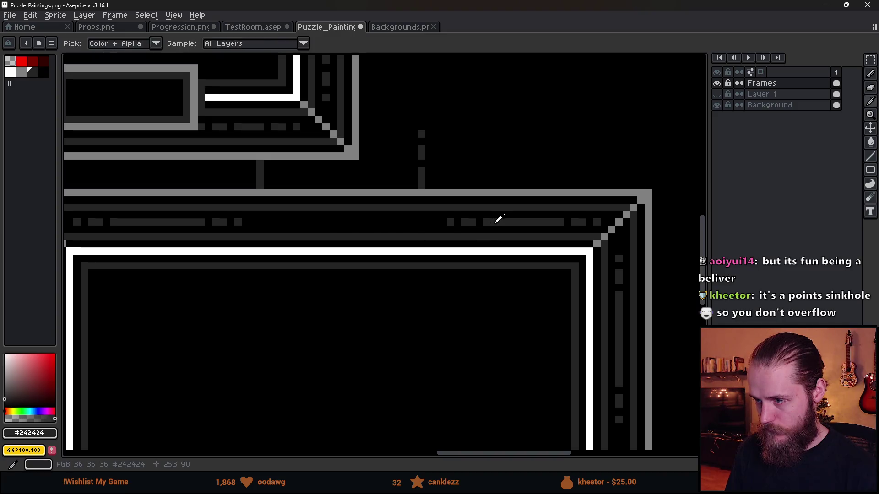
{"action": "left_click_drag", "start_coordinate": [278, 222], "coordinate": [410, 222]}
{"action": "left_click", "coordinate": [435, 217], "text": "alt"}
{"action": "left_click", "coordinate": [399, 222]}
{"action": "left_click", "coordinate": [377, 222]}
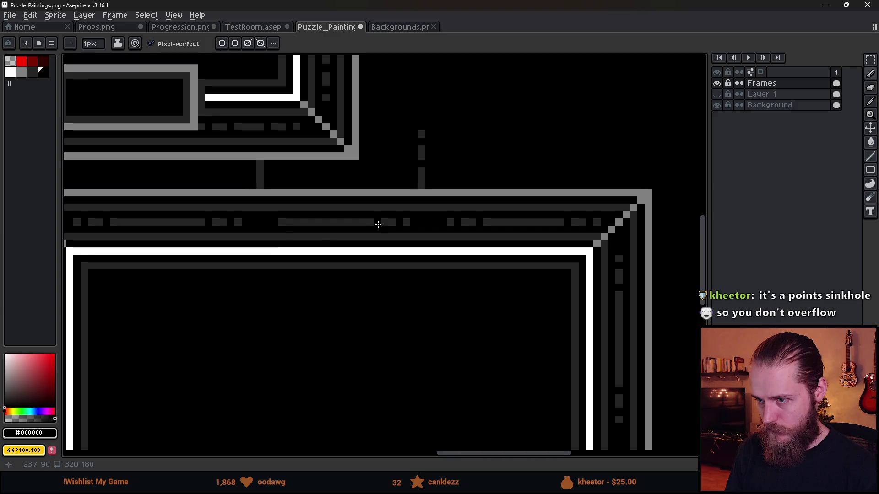
{"action": "left_click", "coordinate": [286, 223]}
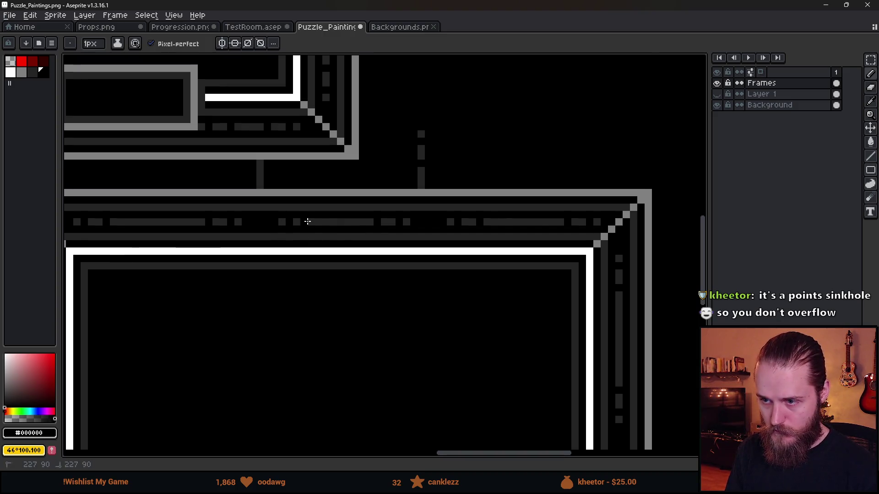
{"action": "scroll", "coordinate": [331, 286], "scroll_direction": "down", "scroll_amount": 3}
{"action": "scroll", "coordinate": [357, 274], "scroll_direction": "down", "scroll_amount": 3}
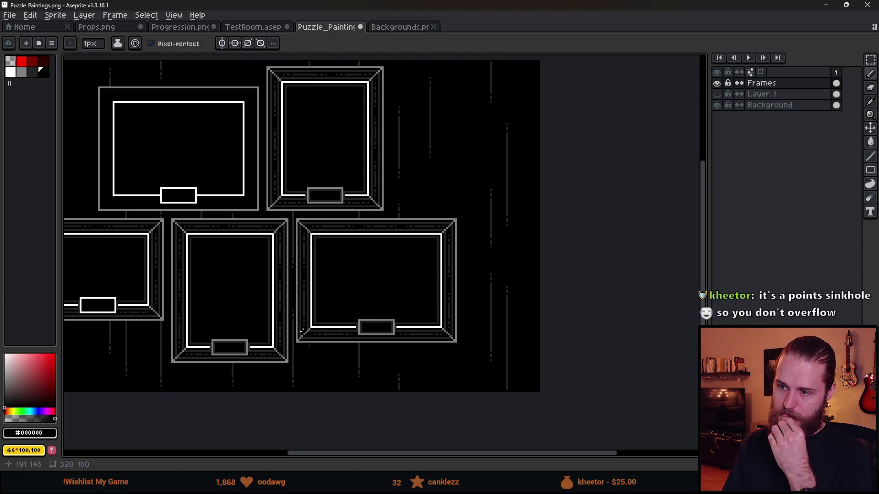
Copy the ornate lower-right frame onto the top-left frame's position, replacing the plain one
{"action": "scroll", "coordinate": [341, 293], "scroll_direction": "up", "scroll_amount": 2}
{"action": "key", "text": "m"}
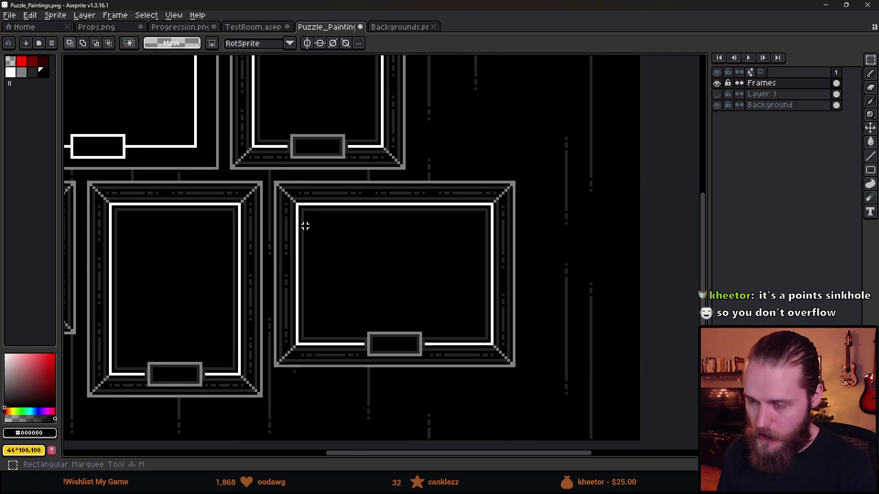
{"action": "left_click_drag", "start_coordinate": [275, 178], "coordinate": [526, 396]}
{"action": "scroll", "coordinate": [363, 320], "scroll_direction": "down", "scroll_amount": 2}
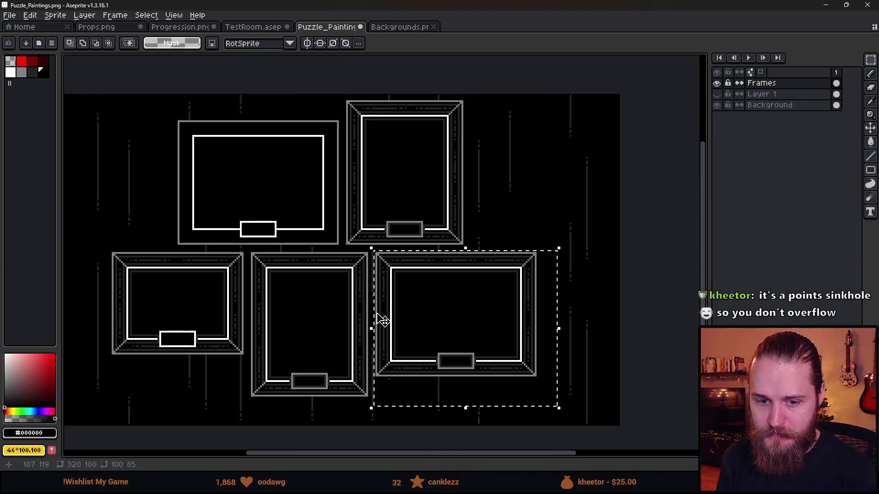
{"action": "left_click_drag", "start_coordinate": [305, 273], "coordinate": [337, 286]}
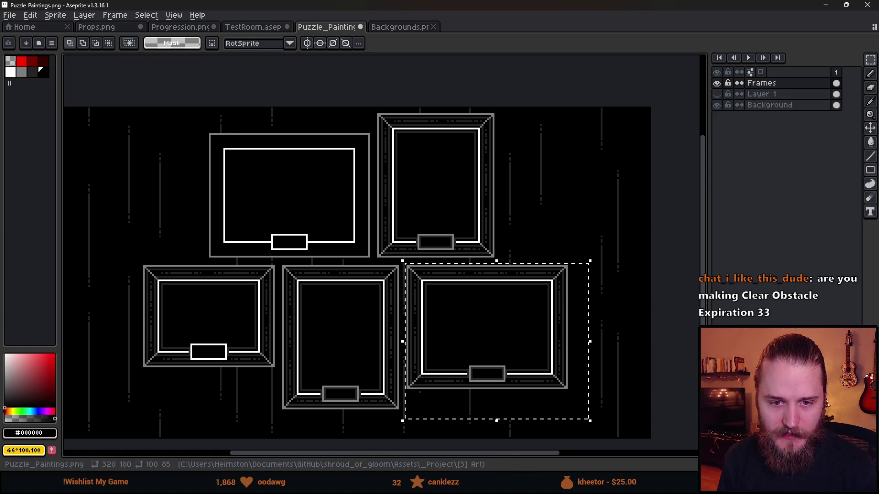
{"action": "scroll", "coordinate": [369, 310], "scroll_direction": "right", "scroll_amount": 1}
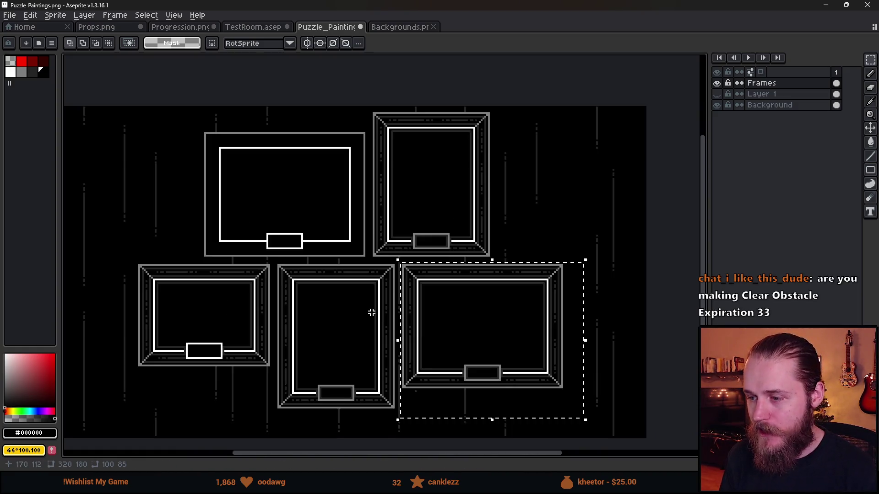
{"action": "left_click", "coordinate": [555, 358]}
{"action": "mouse_move", "coordinate": [555, 358]}
{"action": "left_mouse_down"}
{"action": "mouse_move", "coordinate": [330, 261]}
{"action": "mouse_move", "coordinate": [310, 238]}
{"action": "mouse_move", "coordinate": [306, 248]}
{"action": "mouse_move", "coordinate": [310, 229]}
{"action": "left_mouse_up"}
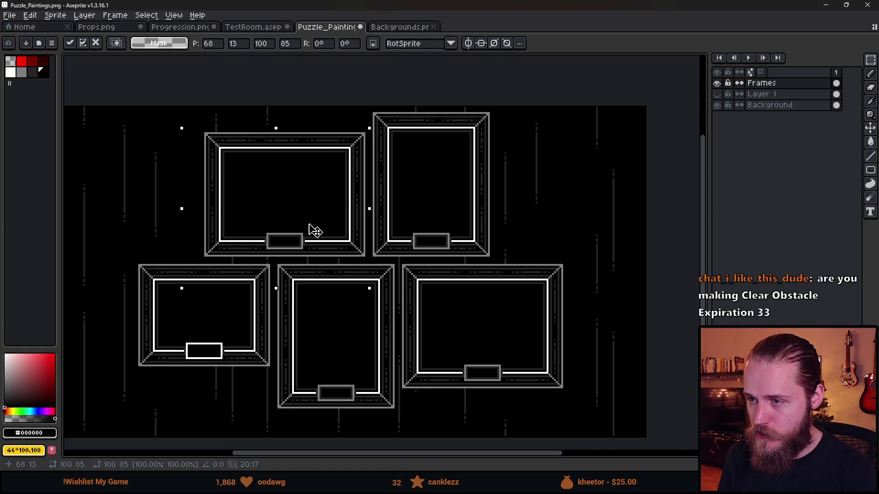
{"action": "left_click", "coordinate": [143, 210]}
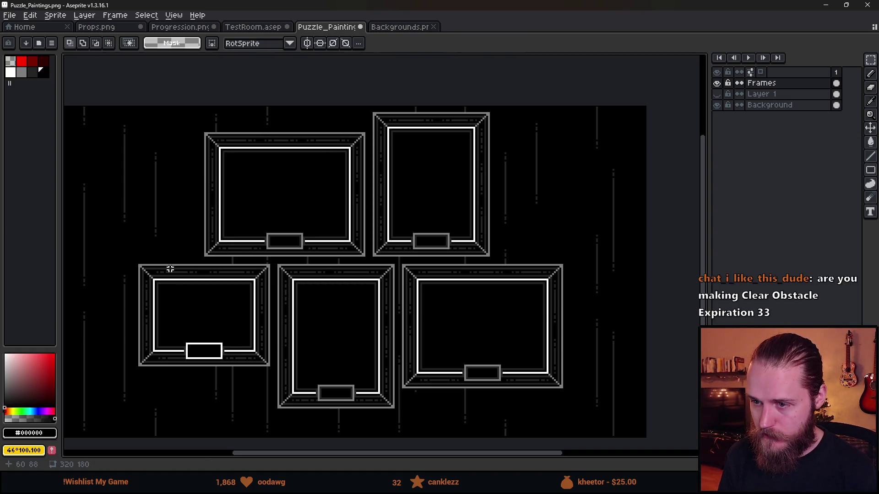
{"action": "scroll", "coordinate": [170, 268], "scroll_direction": "down", "scroll_amount": 2}
Select all five frames and shift the group left and up, leaving 43px/45px side margins
{"action": "scroll", "coordinate": [209, 264], "scroll_direction": "up", "scroll_amount": 2}
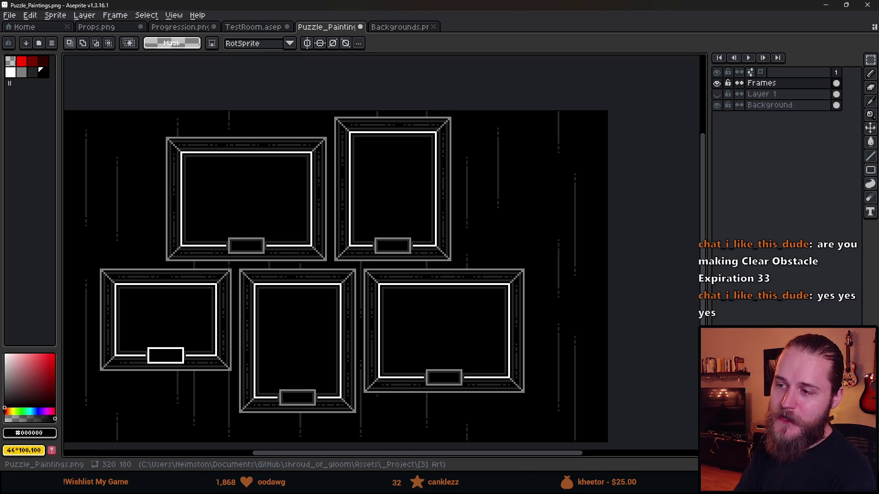
{"action": "scroll", "coordinate": [281, 307], "scroll_direction": "down", "scroll_amount": 2}
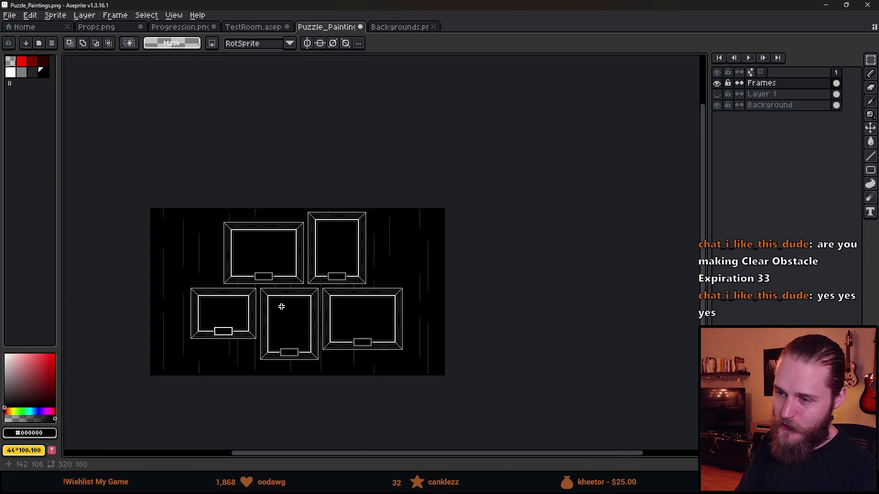
{"action": "scroll", "coordinate": [281, 306], "scroll_direction": "up", "scroll_amount": 2}
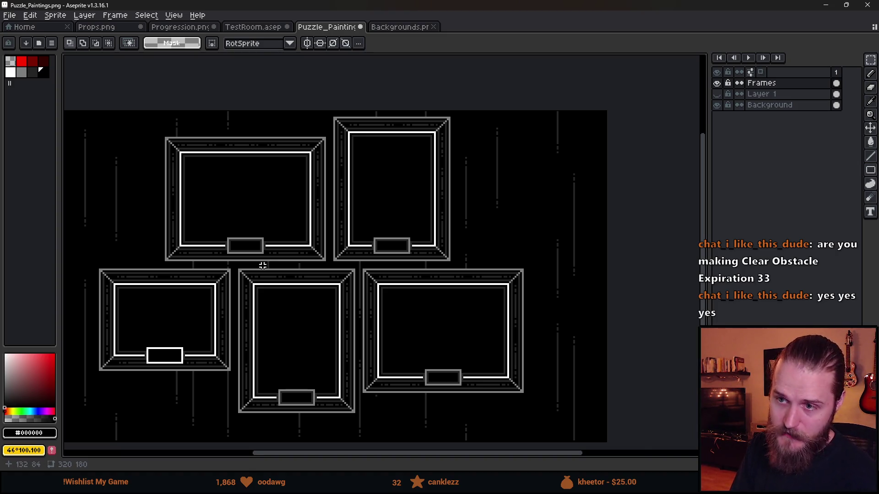
{"action": "scroll", "coordinate": [263, 266], "scroll_direction": "down", "scroll_amount": 2}
{"action": "scroll", "coordinate": [338, 259], "scroll_direction": "up", "scroll_amount": 2}
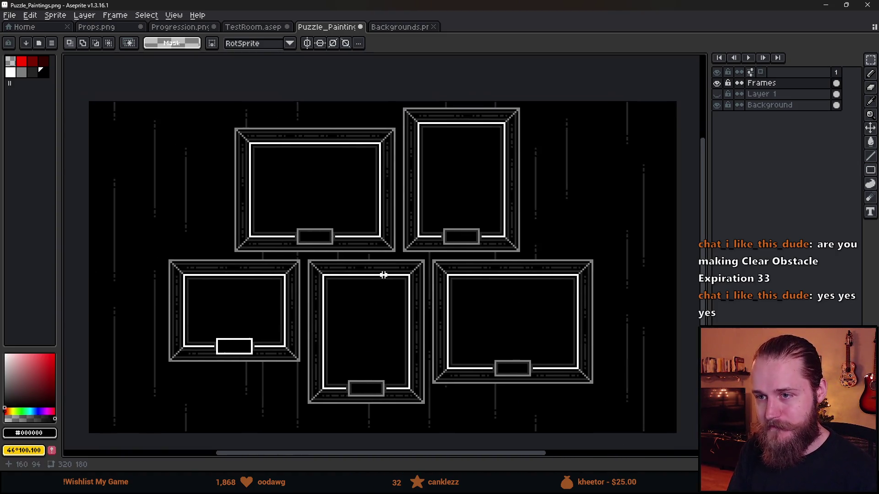
{"action": "scroll", "coordinate": [384, 275], "scroll_direction": "down", "scroll_amount": 1}
{"action": "mouse_move", "coordinate": [258, 188]}
{"action": "left_mouse_down"}
{"action": "mouse_move", "coordinate": [320, 241]}
{"action": "mouse_move", "coordinate": [531, 357]}
{"action": "left_mouse_up"}
{"action": "mouse_move", "coordinate": [435, 300]}
{"action": "left_mouse_down"}
{"action": "mouse_move", "coordinate": [440, 310]}
{"action": "mouse_move", "coordinate": [434, 305]}
{"action": "mouse_move", "coordinate": [454, 304]}
{"action": "left_mouse_up"}
{"action": "key", "text": "Return"}
{"action": "key", "text": "ctrl+d"}
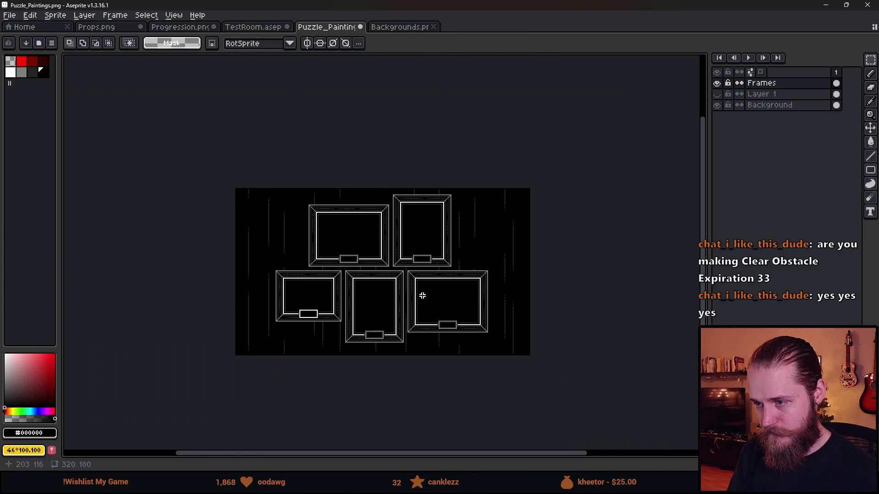
{"action": "scroll", "coordinate": [416, 293], "scroll_direction": "up", "scroll_amount": 1}
Check the edge distances with the Move tool and shift the frames right by 1px
{"action": "key", "text": "v"}
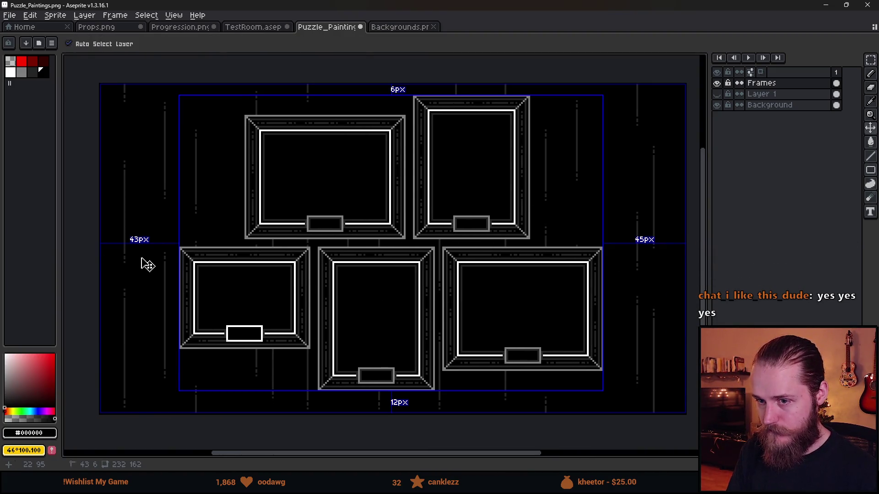
{"action": "key", "text": "m"}
{"action": "left_click_drag", "start_coordinate": [144, 83], "coordinate": [629, 415]}
{"action": "left_click_drag", "start_coordinate": [426, 288], "coordinate": [428, 287]}
{"action": "key", "text": "ctrl+d"}
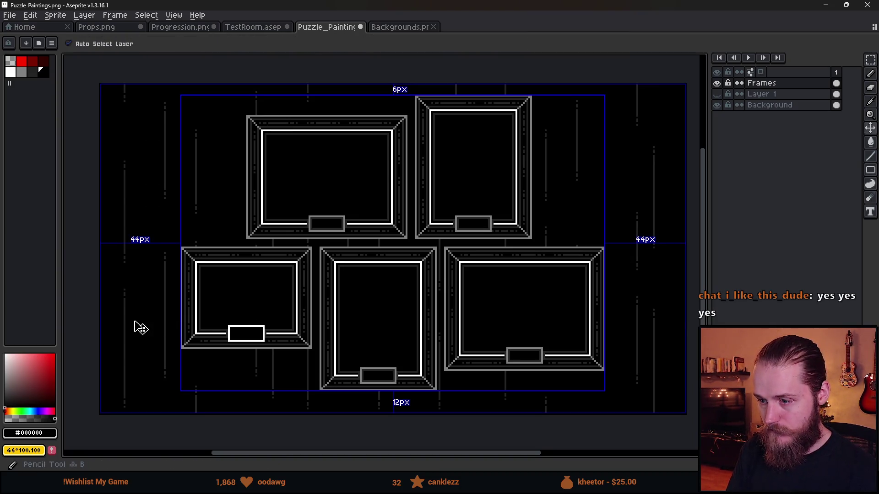
Nudge the five frames up slightly and recheck the equal 44px margins
{"action": "key", "text": "m"}
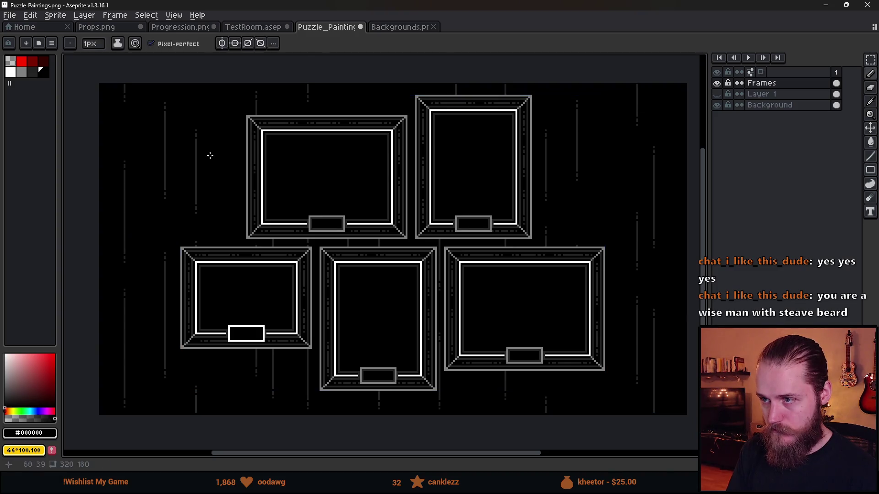
{"action": "scroll", "coordinate": [156, 90], "scroll_direction": "down", "scroll_amount": 1}
{"action": "key", "text": "ctrl+shift+d"}
{"action": "key", "text": "Up"}
{"action": "key", "text": "Up"}
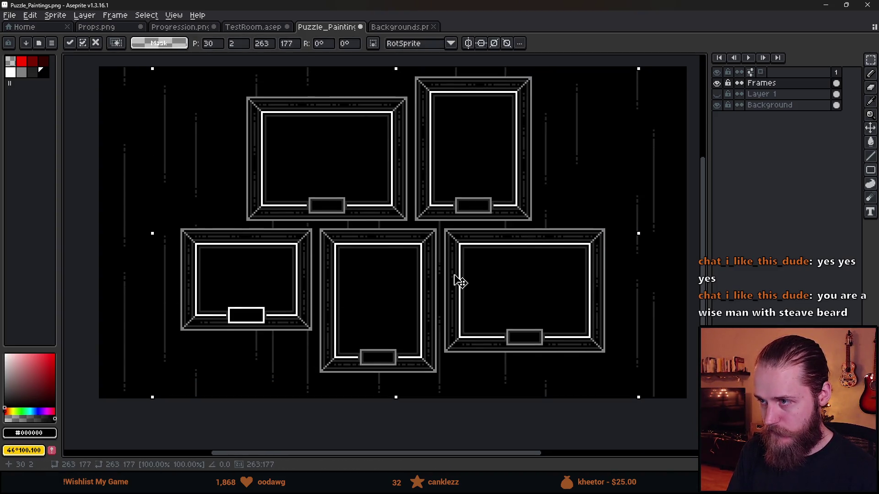
{"action": "key", "text": "ctrl+d"}
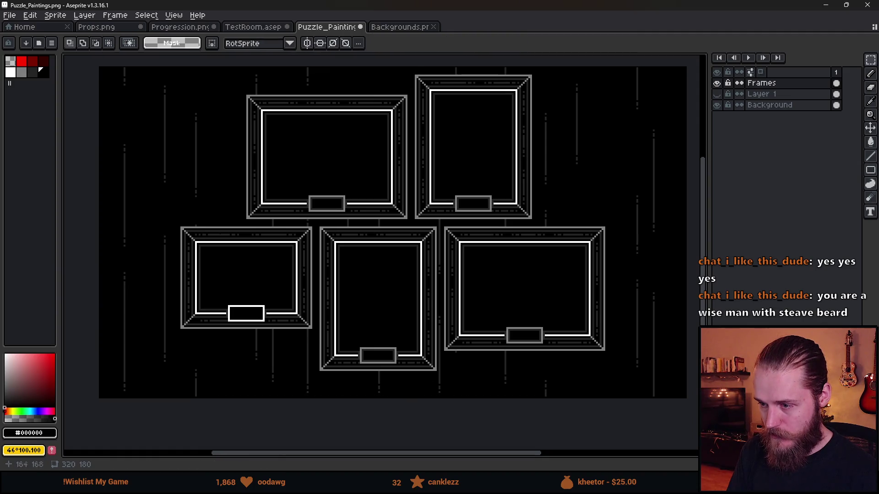
{"action": "scroll", "coordinate": [399, 391], "scroll_direction": "down", "scroll_amount": 2}
{"action": "scroll", "coordinate": [412, 326], "scroll_direction": "up", "scroll_amount": 2}
{"action": "scroll", "coordinate": [389, 349], "scroll_direction": "down", "scroll_amount": 1}
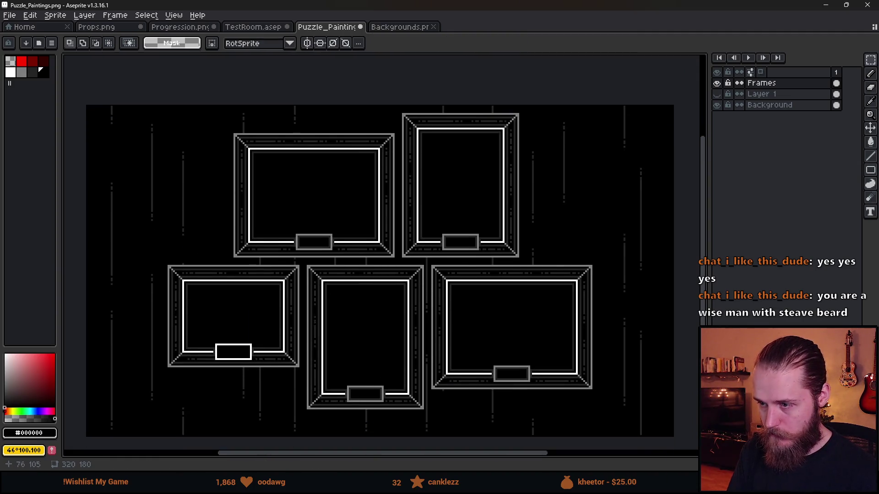
{"action": "key", "text": "v"}
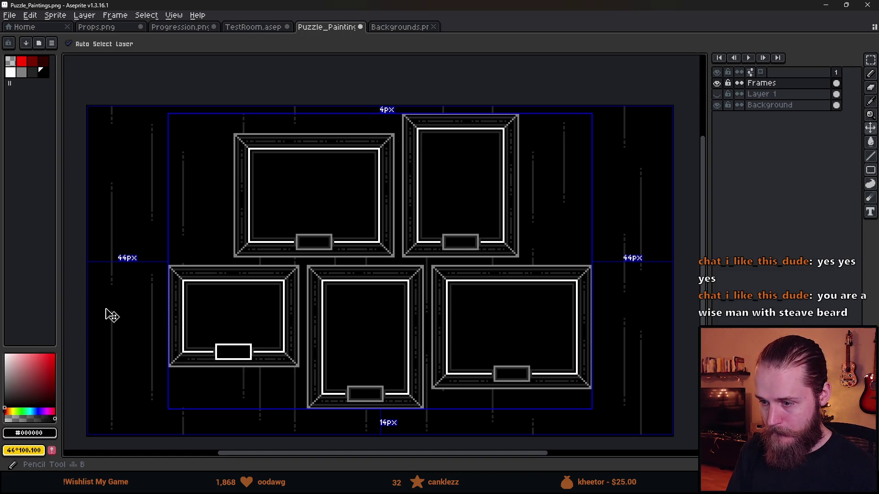
Save the centred Puzzle_Paintings file
{"action": "key", "text": "b"}
{"action": "scroll", "coordinate": [104, 308], "scroll_direction": "down", "scroll_amount": 2}
{"action": "scroll", "coordinate": [114, 330], "scroll_direction": "up", "scroll_amount": 2}
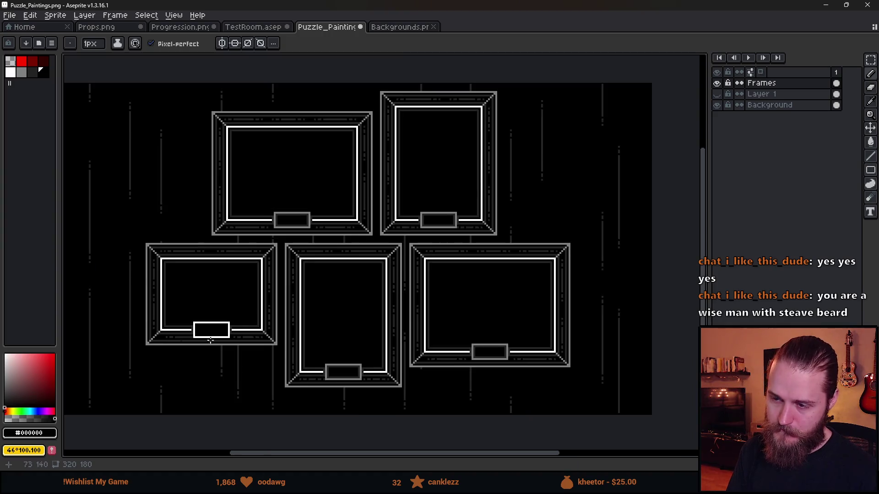
{"action": "scroll", "coordinate": [210, 341], "scroll_direction": "down", "scroll_amount": 1}
{"action": "mouse_move", "coordinate": [403, 325]}
{"action": "left_mouse_down"}
{"action": "mouse_move", "coordinate": [379, 327]}
{"action": "mouse_move", "coordinate": [400, 349]}
{"action": "mouse_move", "coordinate": [424, 349]}
{"action": "left_mouse_up"}
{"action": "scroll", "coordinate": [406, 341], "scroll_direction": "up", "scroll_amount": 1}
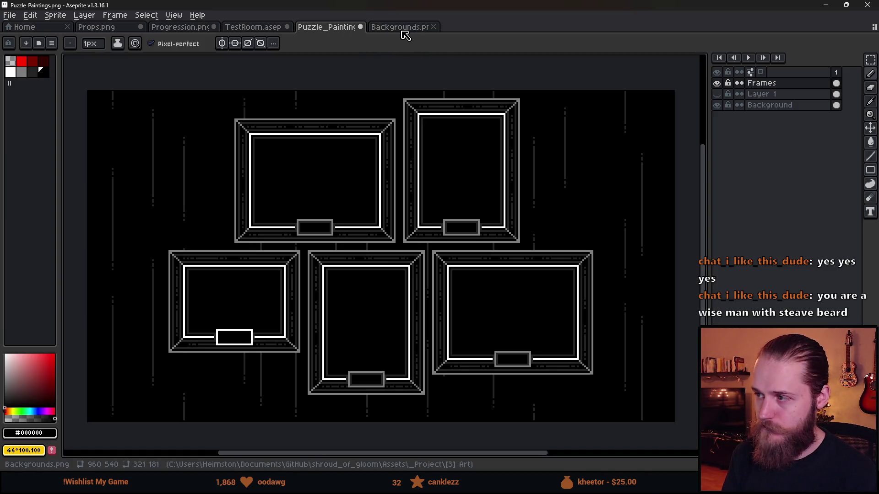
{"action": "key", "text": "ctrl+s"}
{"action": "key", "text": "alt+Tab"}
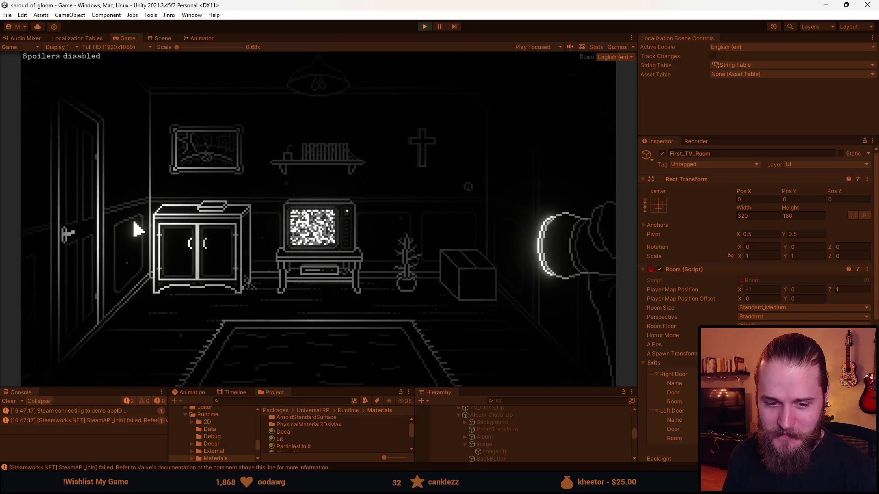
Open the paintings wall close-up in the running game
{"action": "left_click", "coordinate": [183, 215]}
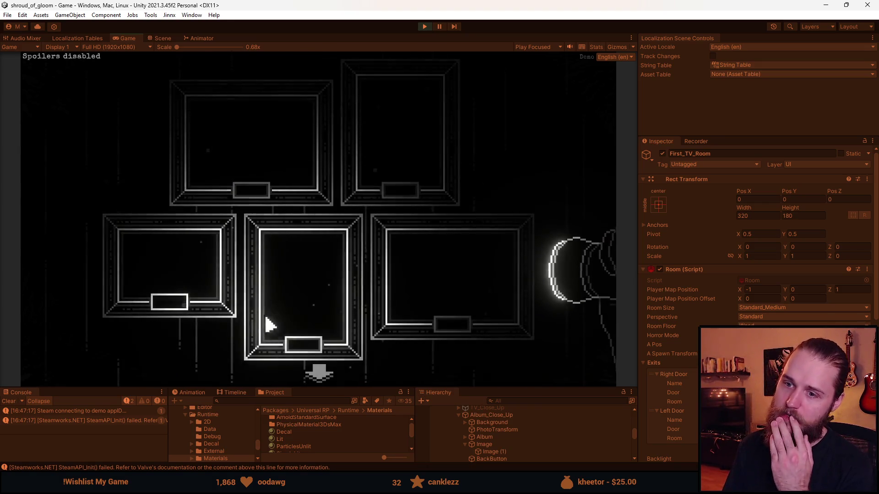
Return to the room, zoom back in on the five-frame wall, then switch to Aseprite
{"action": "left_click", "coordinate": [319, 374]}
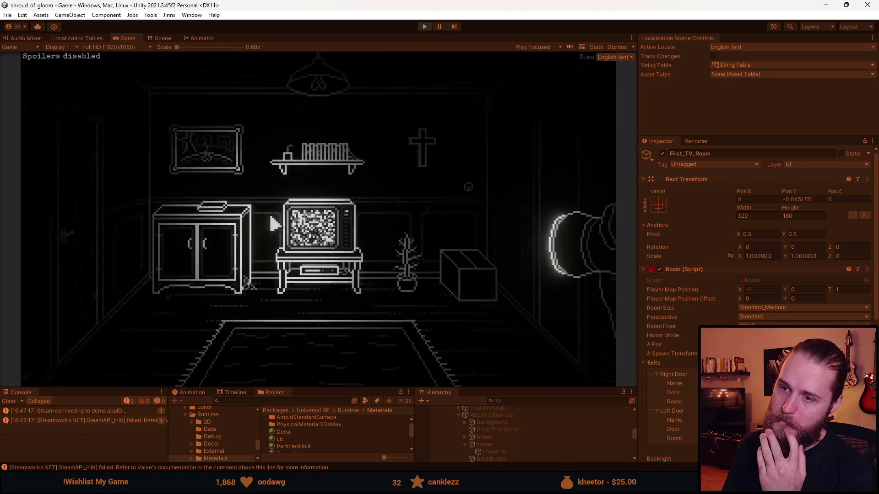
{"action": "left_click", "coordinate": [316, 221]}
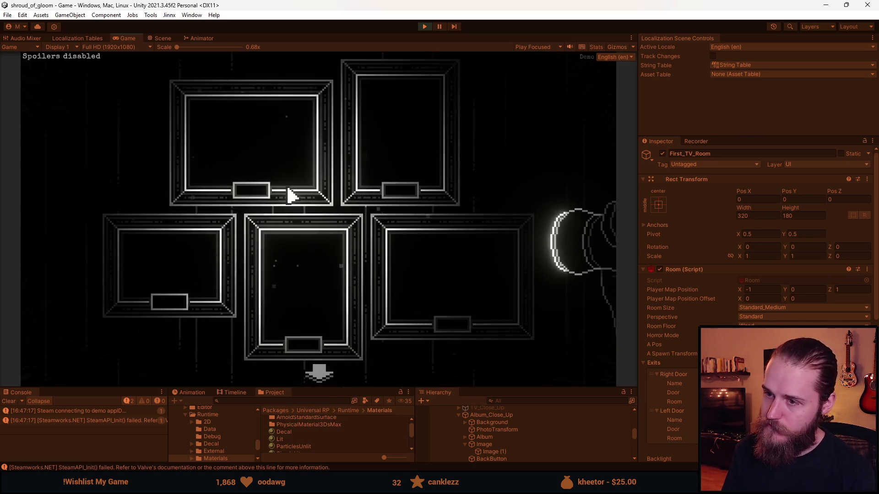
{"action": "key", "text": "alt+Tab"}
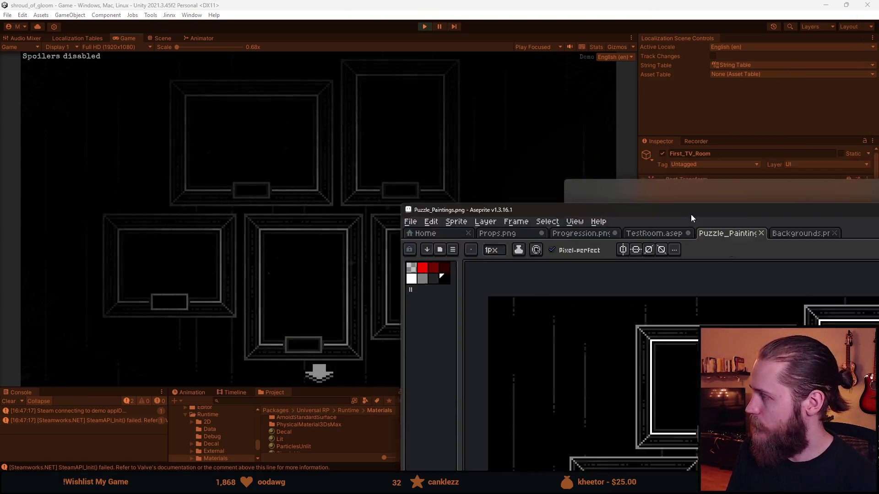
Enable contiguous-only fill on the Paint Bucket and fill an area of the painting frame
{"action": "scroll", "coordinate": [247, 283], "scroll_direction": "up", "scroll_amount": 4}
{"action": "key", "text": "g"}
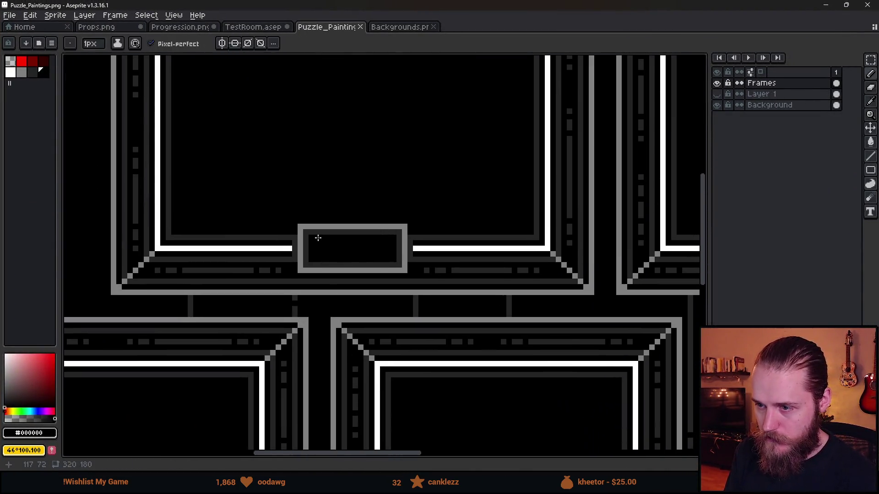
{"action": "left_click", "coordinate": [222, 43]}
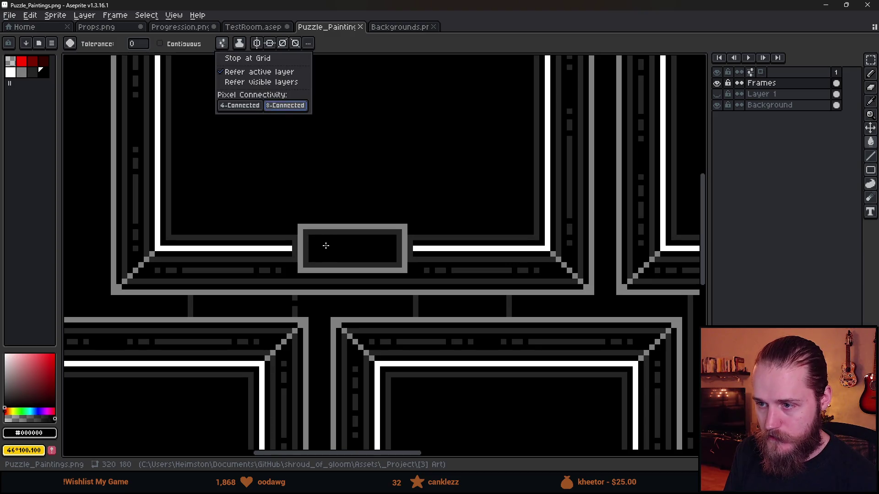
{"action": "left_click", "coordinate": [326, 246]}
{"action": "left_click", "coordinate": [183, 44]}
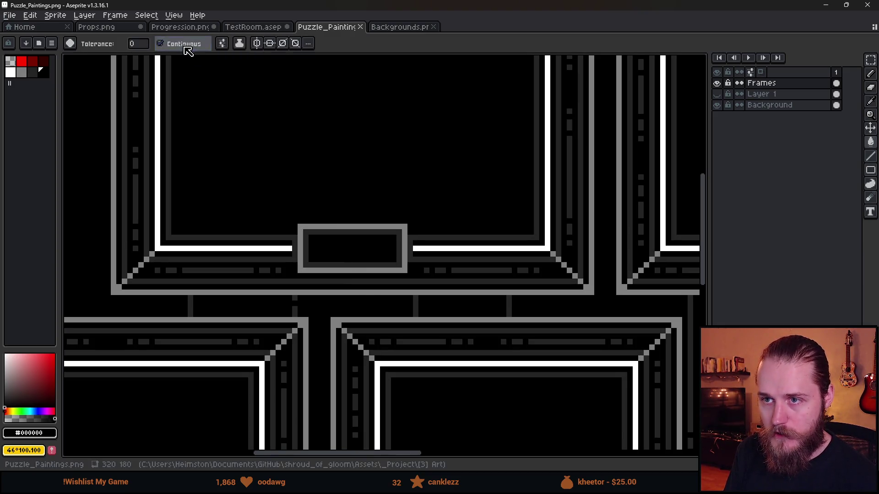
{"action": "left_click", "coordinate": [342, 233]}
Look over the other paintings and save the updated Puzzle_Paintings
{"action": "mouse_move", "coordinate": [342, 233]}
{"action": "left_mouse_down"}
{"action": "mouse_move", "coordinate": [382, 294]}
{"action": "mouse_move", "coordinate": [353, 247]}
{"action": "left_mouse_up"}
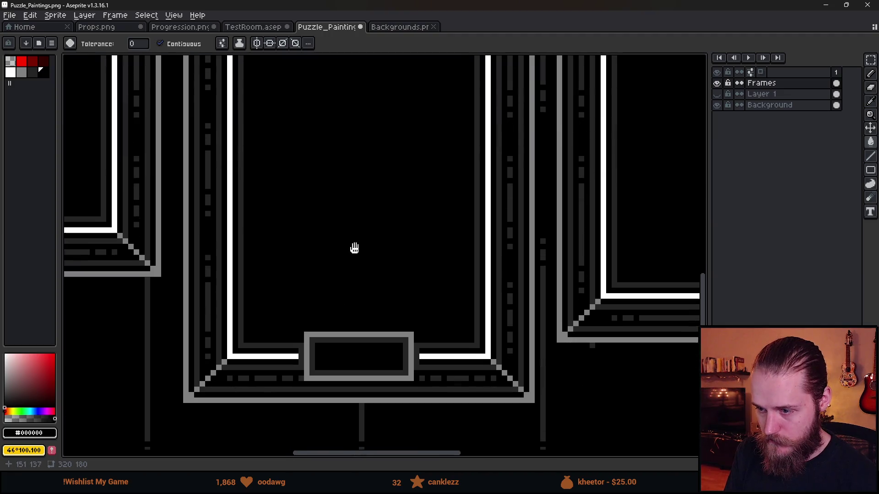
{"action": "left_click_drag", "start_coordinate": [339, 337], "coordinate": [226, 344]}
{"action": "scroll", "coordinate": [432, 210], "scroll_direction": "up", "scroll_amount": 5}
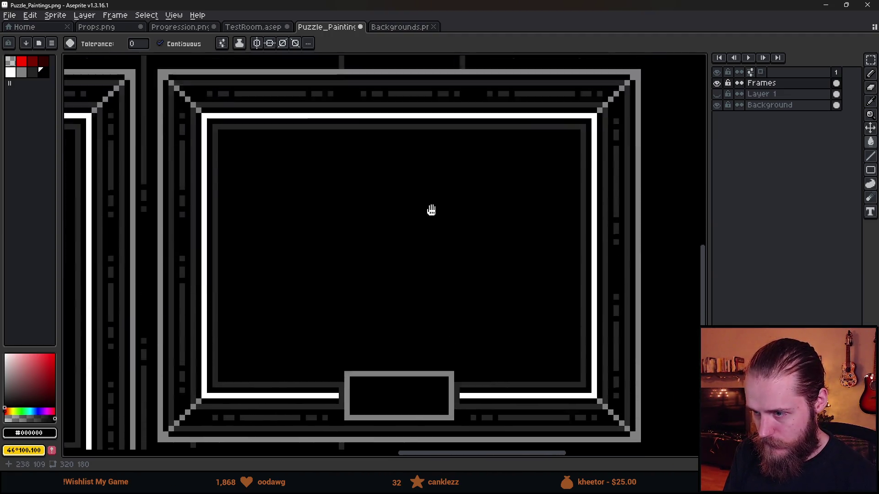
{"action": "scroll", "coordinate": [263, 233], "scroll_direction": "down", "scroll_amount": 5}
{"action": "key", "text": "ctrl+s"}
{"action": "key", "text": "alt+Tab"}
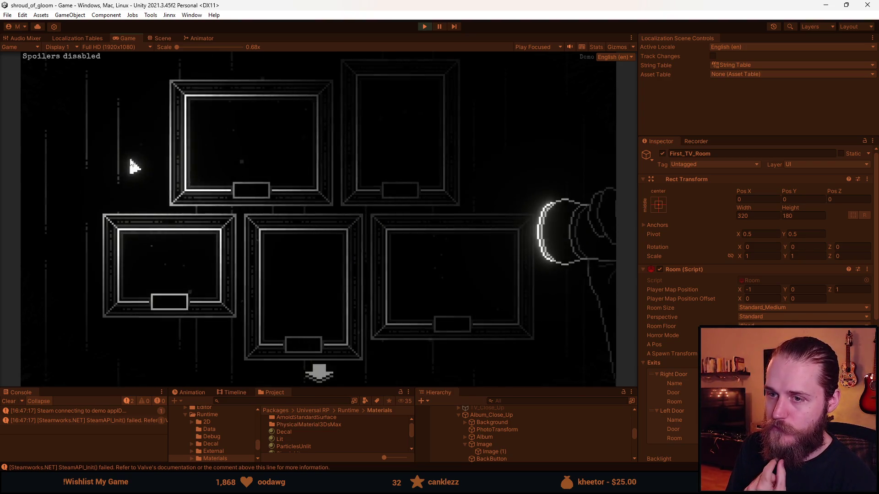
Go back to the TV room, then reopen the paintings wall from the cabinet
{"action": "left_click", "coordinate": [328, 380]}
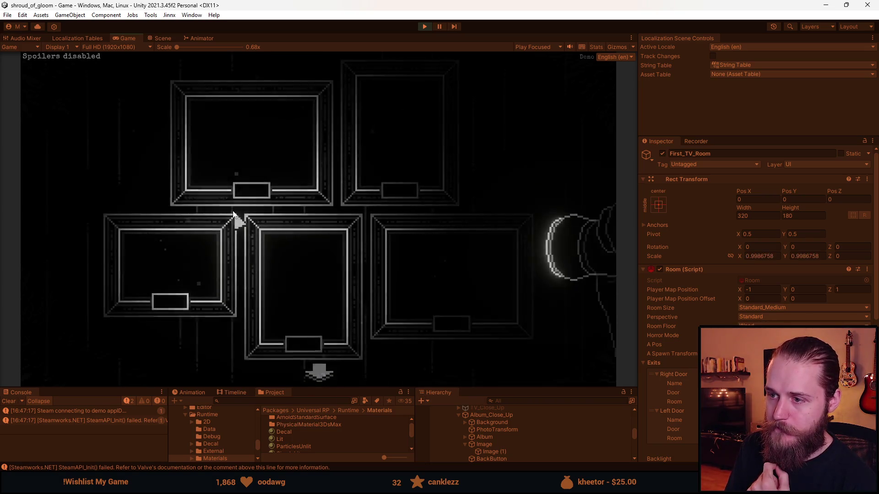
{"action": "left_click", "coordinate": [215, 205]}
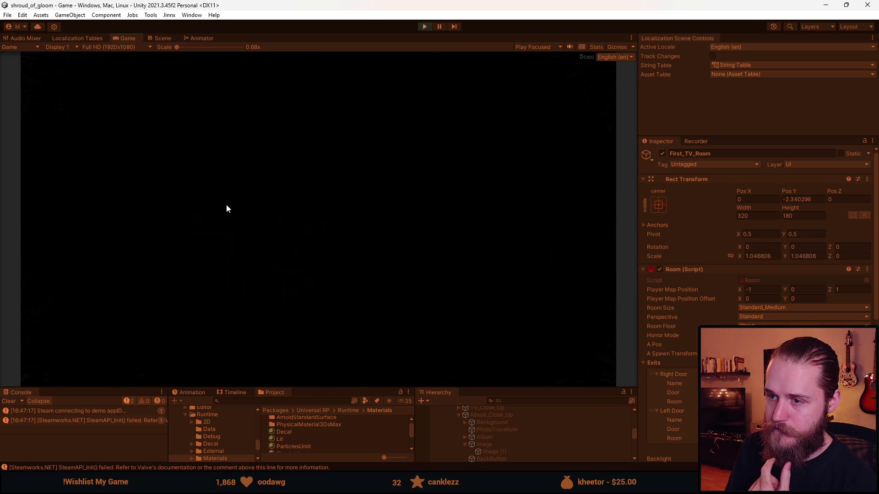
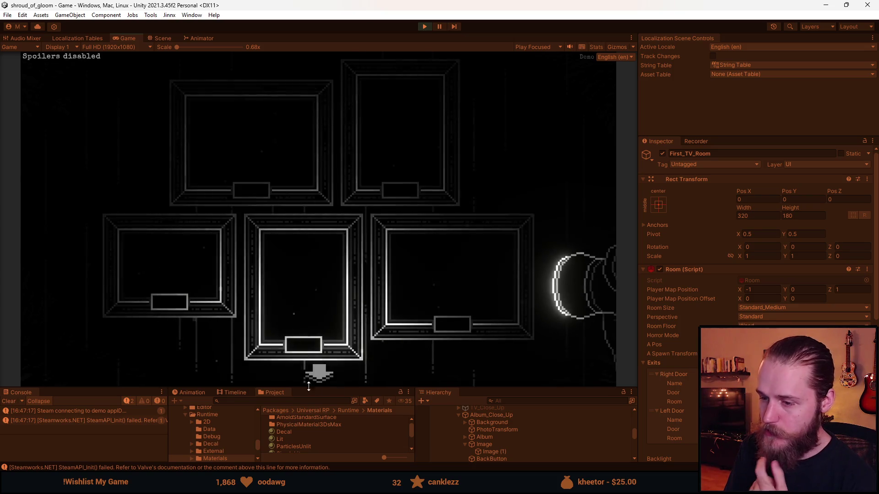
Leave the paintings close-up, stop Play mode and filter Project assets by 'props'
{"action": "left_click", "coordinate": [318, 368]}
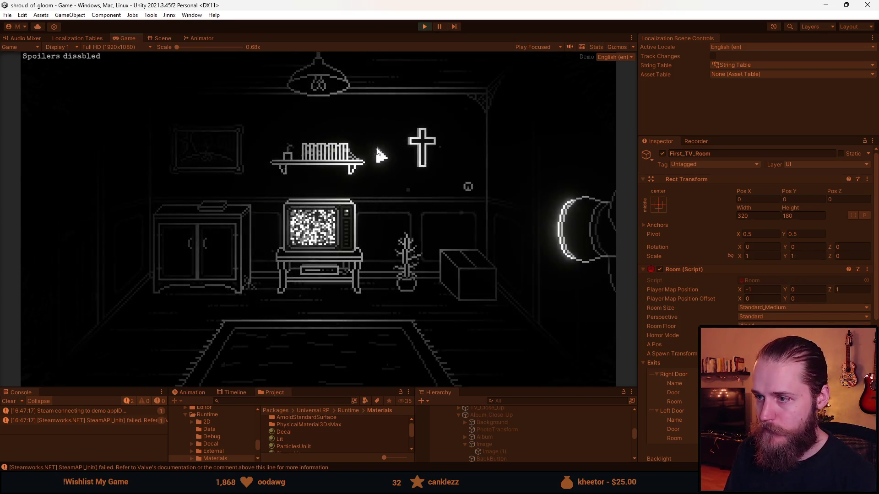
{"action": "key", "text": "Escape"}
{"action": "key", "text": "ctrl+p"}
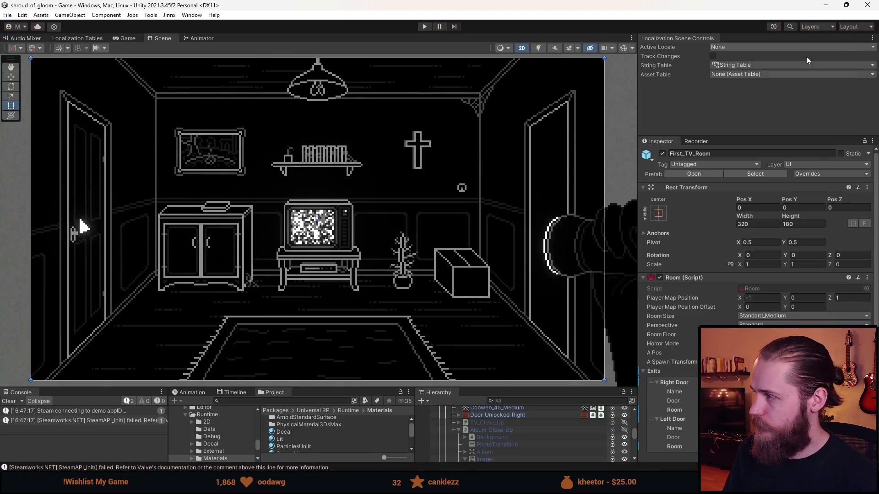
{"action": "type", "text": "props"}
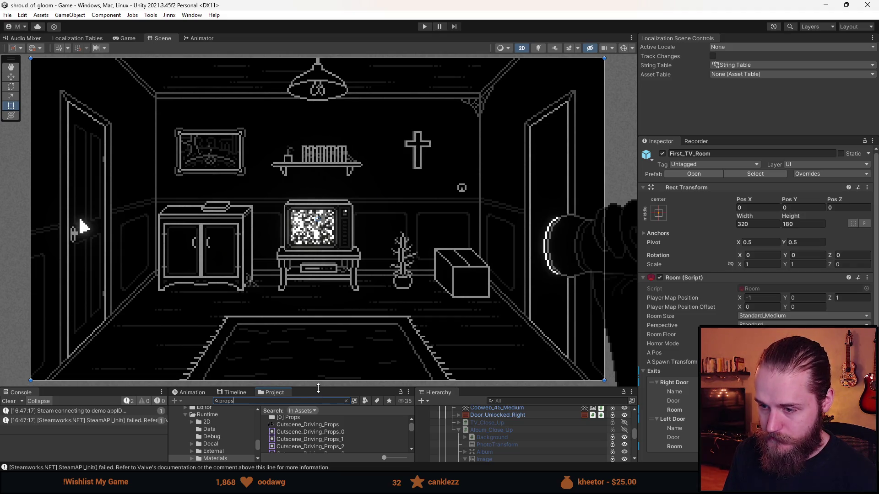
{"action": "left_click_drag", "start_coordinate": [314, 388], "coordinate": [316, 314]}
Select the Props texture and look over its sheet in the Sprite Editor
{"action": "left_click", "coordinate": [302, 396]}
{"action": "left_click", "coordinate": [294, 406]}
{"action": "left_click", "coordinate": [848, 265]}
{"action": "scroll", "coordinate": [102, 381], "scroll_direction": "up", "scroll_amount": 3}
{"action": "scroll", "coordinate": [388, 322], "scroll_direction": "down", "scroll_amount": 3}
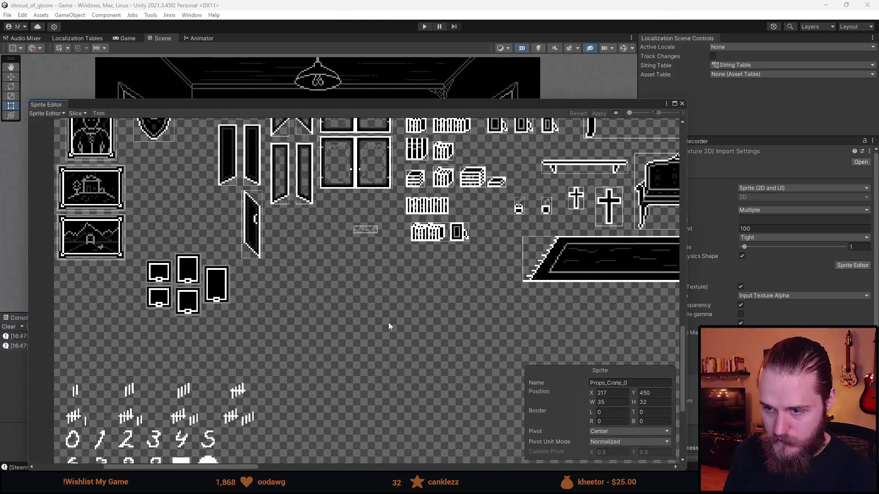
{"action": "scroll", "coordinate": [388, 322], "scroll_direction": "up", "scroll_amount": 4}
{"action": "scroll", "coordinate": [384, 288], "scroll_direction": "down", "scroll_amount": 6}
{"action": "scroll", "coordinate": [384, 288], "scroll_direction": "up", "scroll_amount": 3}
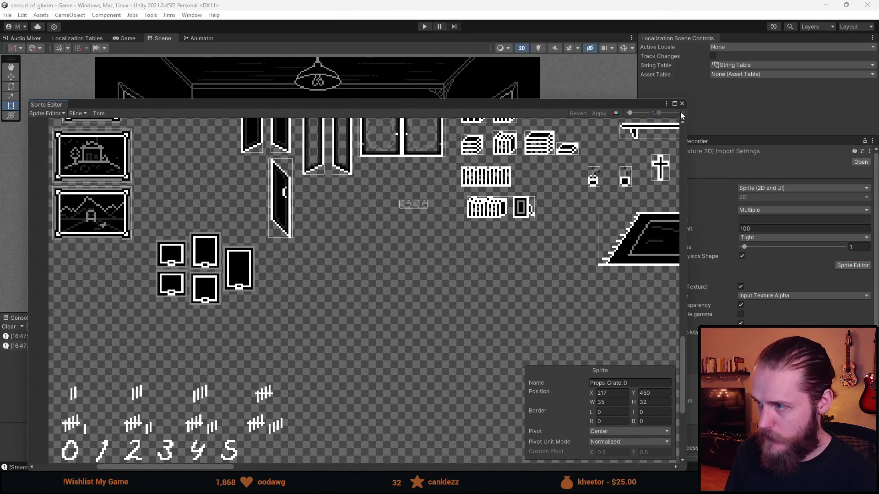
{"action": "left_click", "coordinate": [682, 104]}
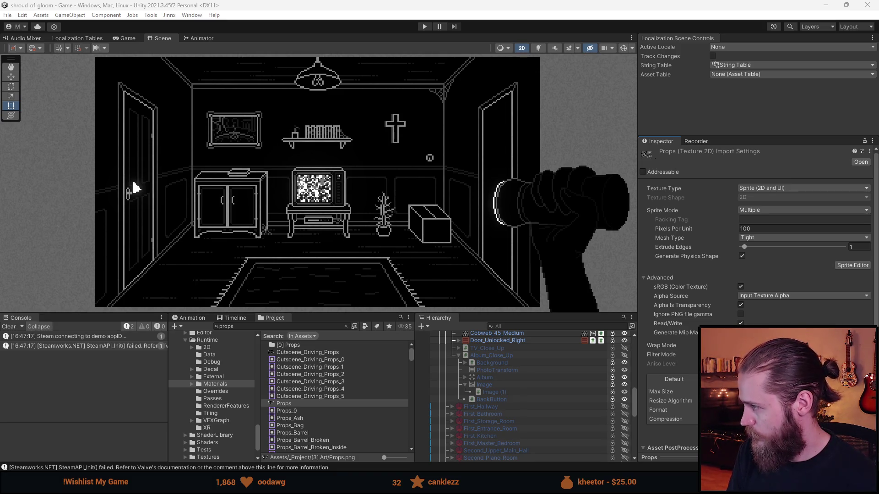
Slice a new Props_1 sprite around the five wall frames, widened one pixel left, and apply it
{"action": "left_click", "coordinate": [853, 265]}
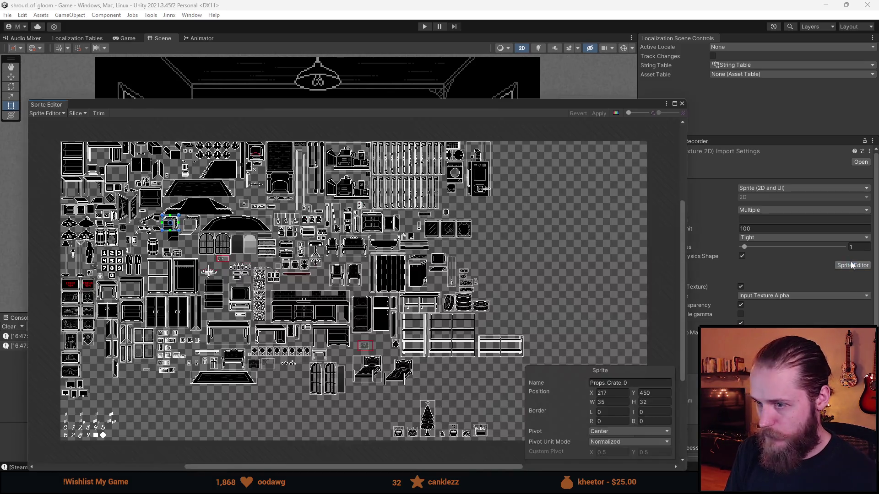
{"action": "scroll", "coordinate": [185, 327], "scroll_direction": "up", "scroll_amount": 5}
{"action": "scroll", "coordinate": [185, 327], "scroll_direction": "up", "scroll_amount": 5}
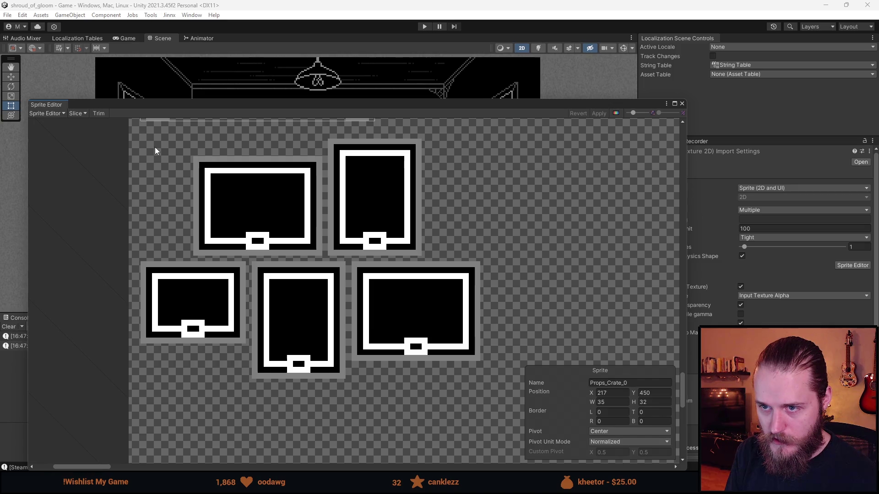
{"action": "mouse_move", "coordinate": [146, 139]}
{"action": "left_mouse_down"}
{"action": "mouse_move", "coordinate": [185, 181]}
{"action": "mouse_move", "coordinate": [479, 379]}
{"action": "left_mouse_up"}
{"action": "left_click_drag", "start_coordinate": [146, 301], "coordinate": [141, 301]}
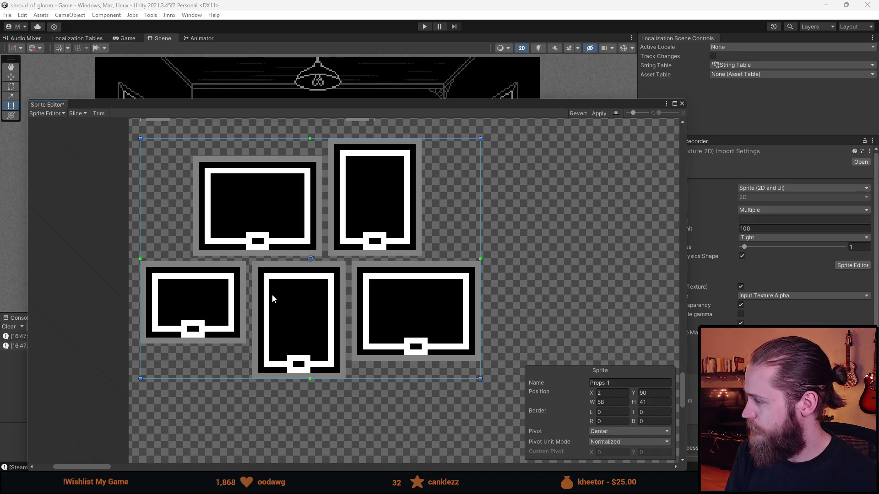
{"action": "left_click", "coordinate": [599, 114]}
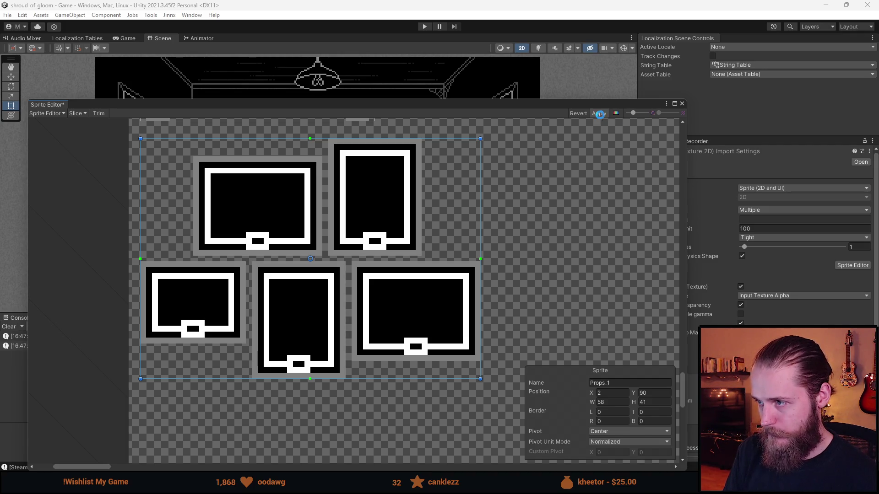
{"action": "left_click", "coordinate": [682, 104]}
{"action": "key", "text": "alt+Tab"}
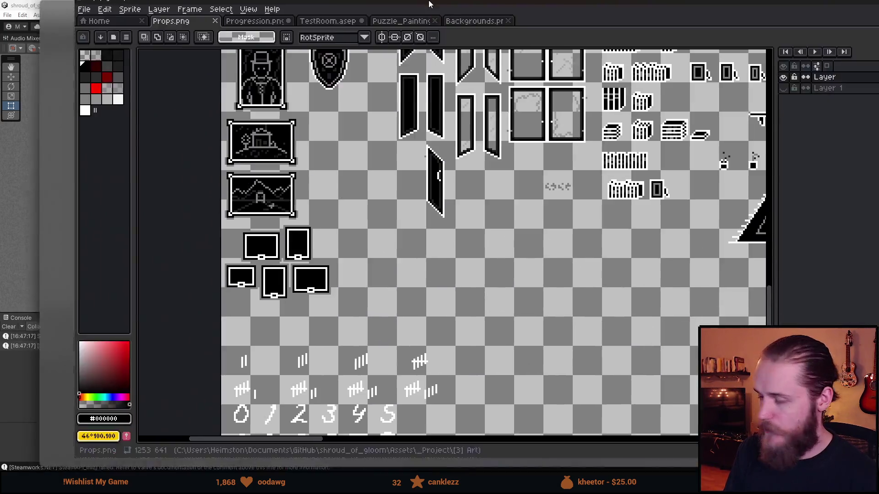
Draw 1px black pencil lines in the gaps between the five wall frames
{"action": "scroll", "coordinate": [213, 208], "scroll_direction": "up", "scroll_amount": 4}
{"action": "key", "text": "b"}
{"action": "left_click_drag", "start_coordinate": [176, 246], "coordinate": [454, 246]}
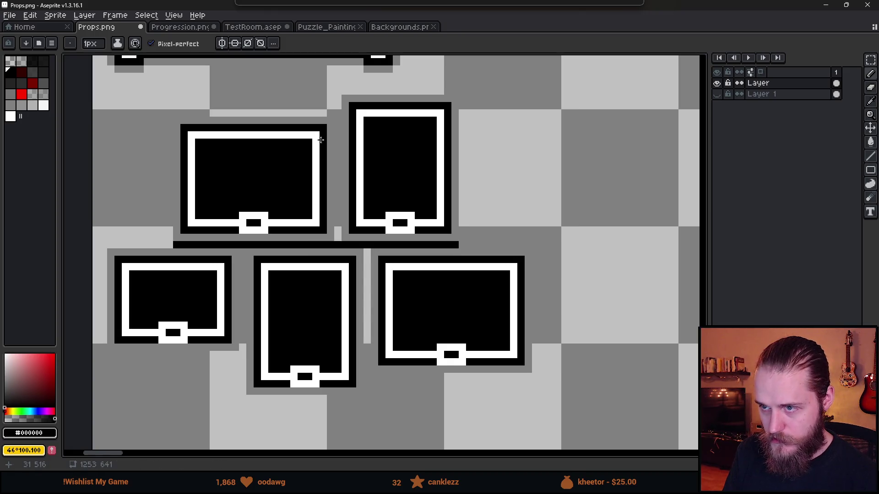
{"action": "mouse_move", "coordinate": [338, 120]}
{"action": "left_mouse_down"}
{"action": "mouse_move", "coordinate": [336, 238]}
{"action": "mouse_move", "coordinate": [367, 303]}
{"action": "mouse_move", "coordinate": [369, 370]}
{"action": "left_mouse_up"}
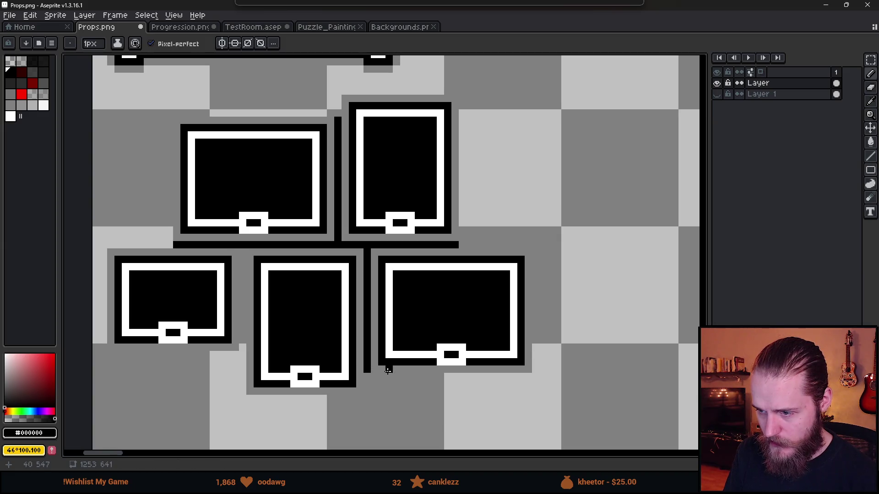
{"action": "left_click_drag", "start_coordinate": [242, 350], "coordinate": [242, 252]}
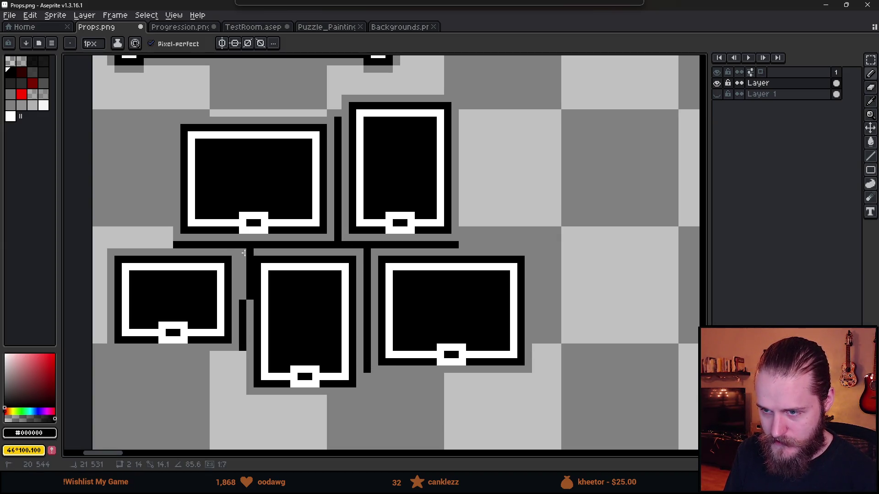
{"action": "scroll", "coordinate": [320, 320], "scroll_direction": "down", "scroll_amount": 3}
{"action": "scroll", "coordinate": [314, 314], "scroll_direction": "up", "scroll_amount": 3}
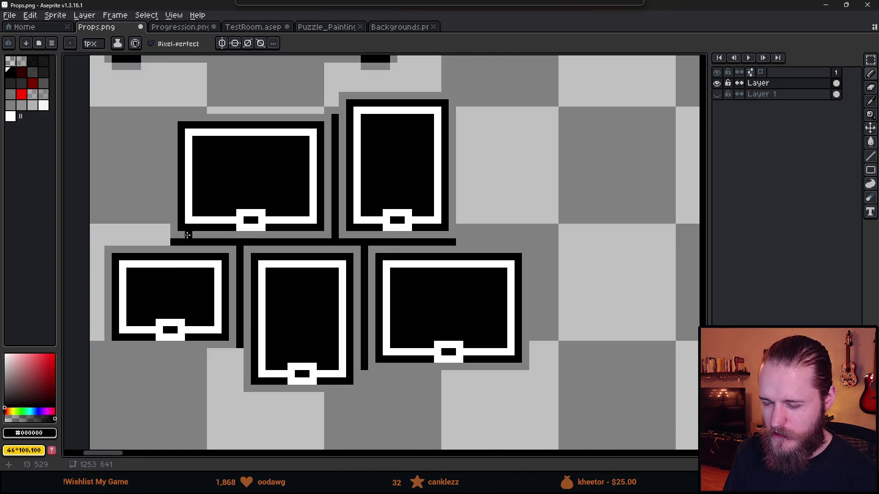
{"action": "scroll", "coordinate": [187, 235], "scroll_direction": "down", "scroll_amount": 2}
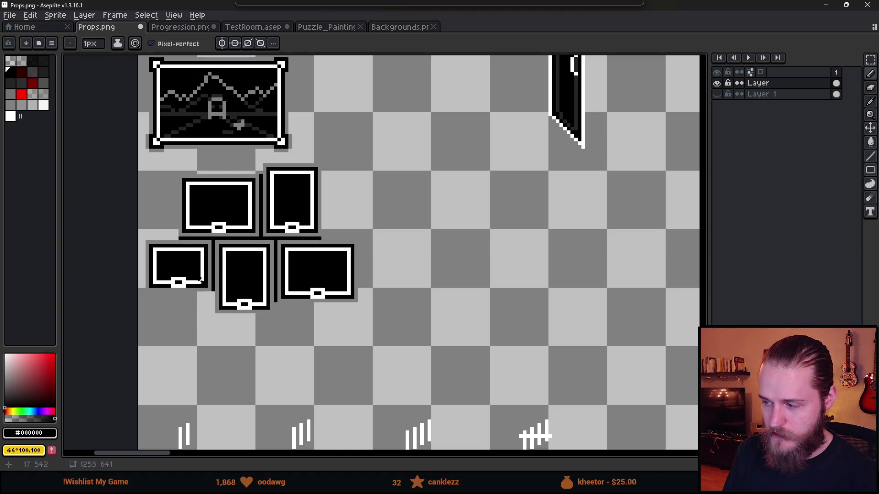
Save Props.png and return to Unity
{"action": "key", "text": "ctrl+s"}
{"action": "scroll", "coordinate": [200, 281], "scroll_direction": "down", "scroll_amount": 1}
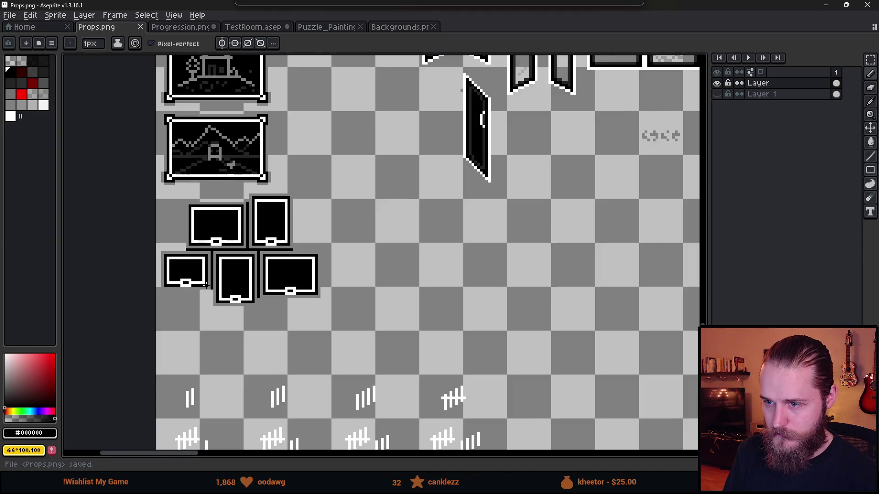
{"action": "scroll", "coordinate": [206, 285], "scroll_direction": "up", "scroll_amount": 1}
{"action": "key", "text": "alt+Tab"}
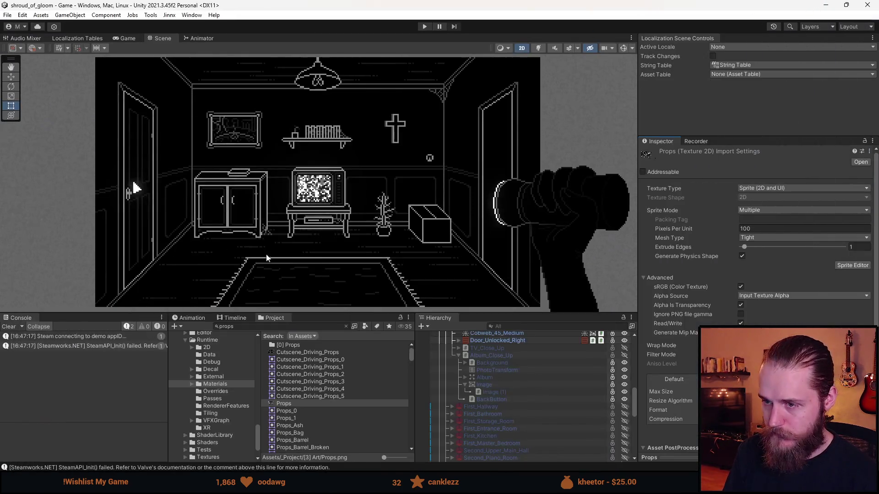
Apply all prefab overrides on the First_TV_Room instance
{"action": "left_click_drag", "start_coordinate": [353, 315], "coordinate": [354, 278]}
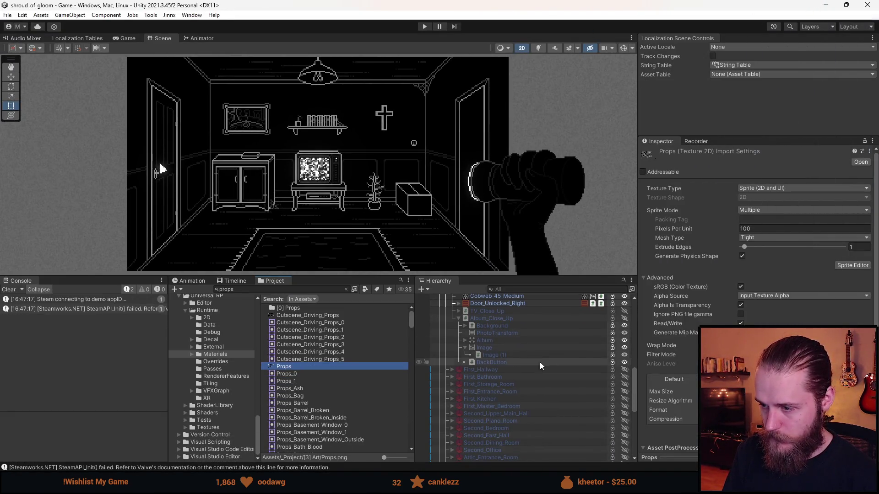
{"action": "left_click", "coordinate": [485, 347]}
{"action": "scroll", "coordinate": [526, 361], "scroll_direction": "up", "scroll_amount": 10}
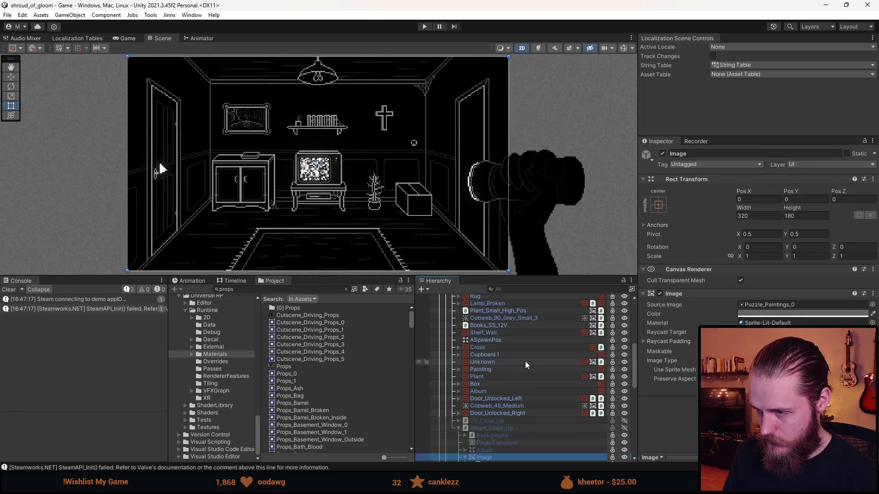
{"action": "left_click", "coordinate": [493, 358]}
{"action": "left_click", "coordinate": [846, 175]}
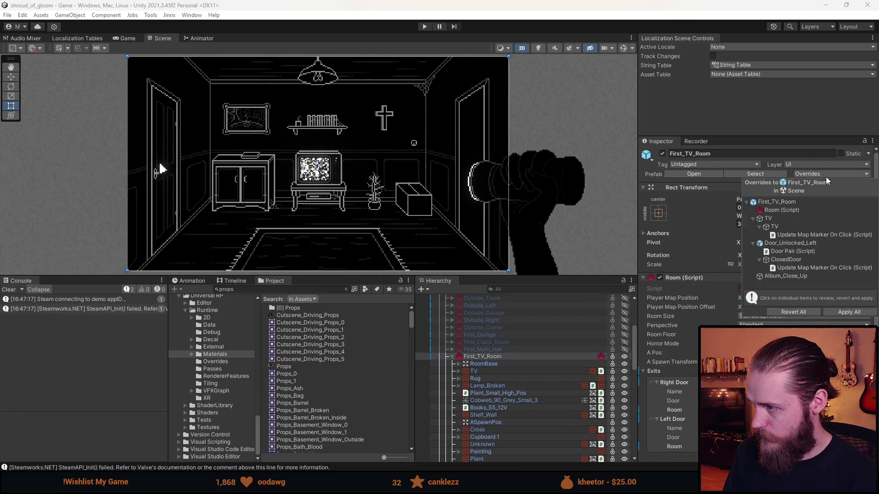
{"action": "left_click", "coordinate": [848, 313]}
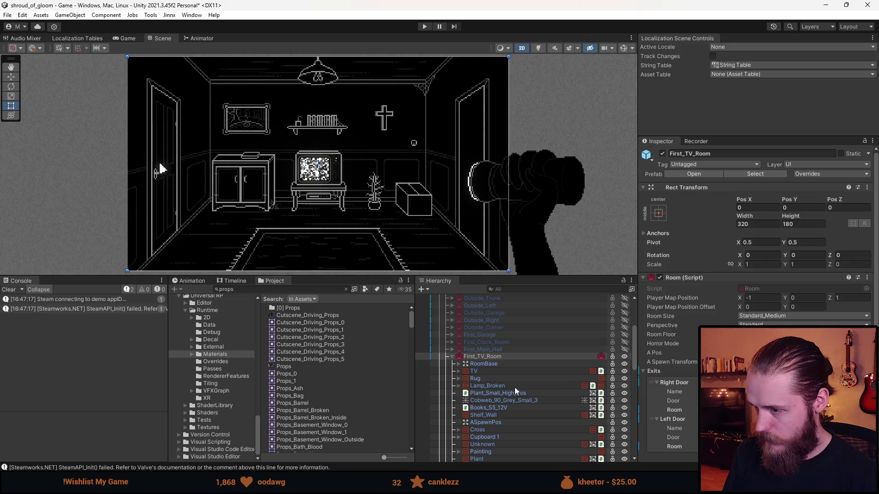
Open the First_TV_Room prefab for editing with the Album group collapsed
{"action": "left_click", "coordinate": [630, 358]}
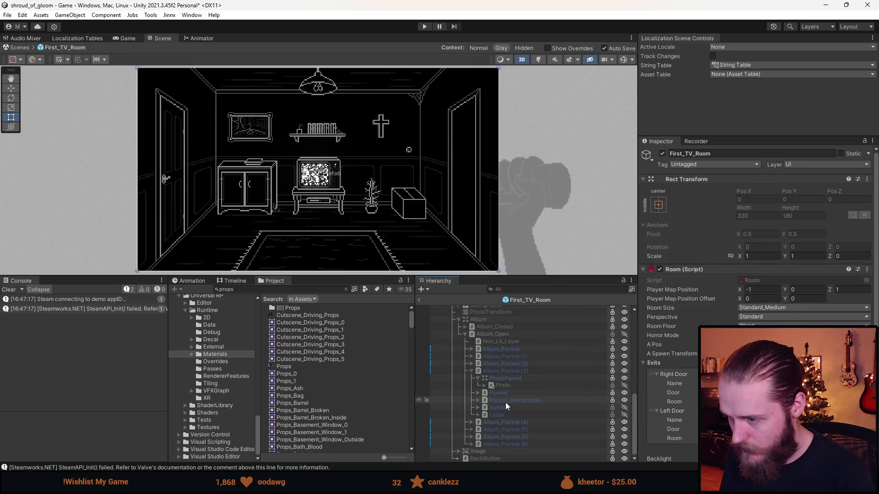
{"action": "scroll", "coordinate": [499, 396], "scroll_direction": "up", "scroll_amount": 1}
{"action": "left_click", "coordinate": [458, 375]}
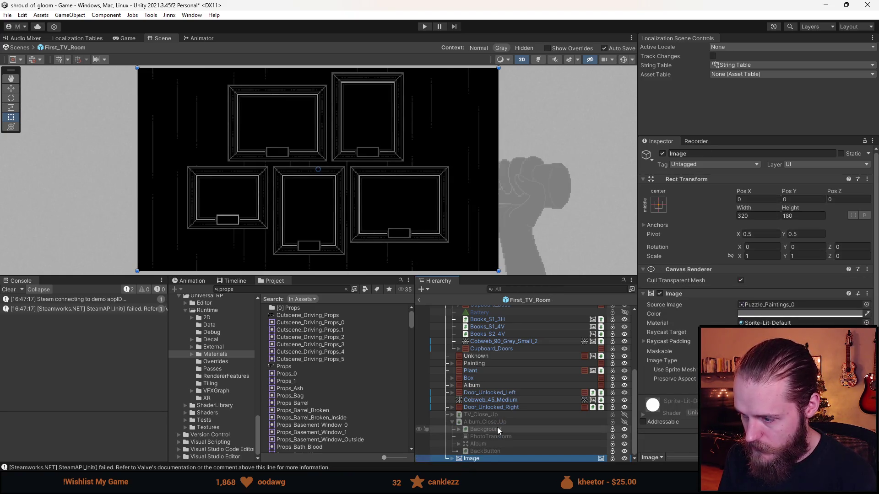
{"action": "right_click", "coordinate": [473, 458]}
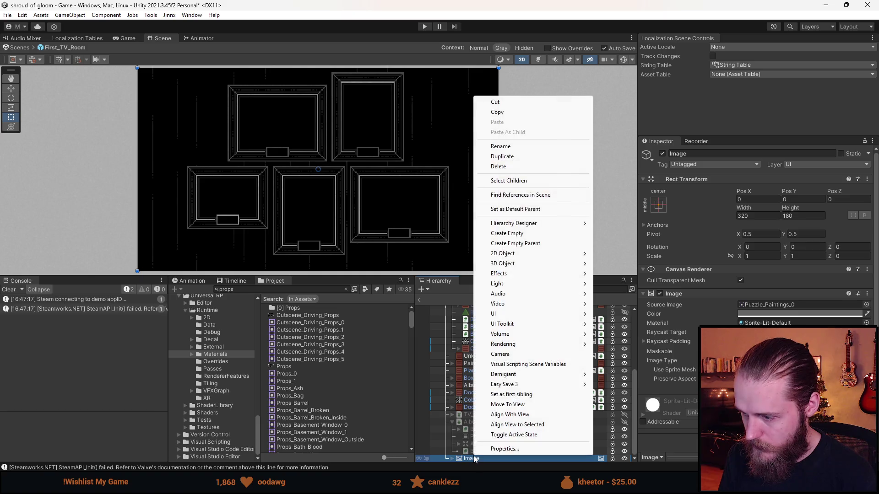
Wrap the Image in a new empty parent named Painting_Close_Up
{"action": "left_click", "coordinate": [538, 248]}
{"action": "left_click", "coordinate": [724, 154]}
{"action": "type", "text": "Pu"}
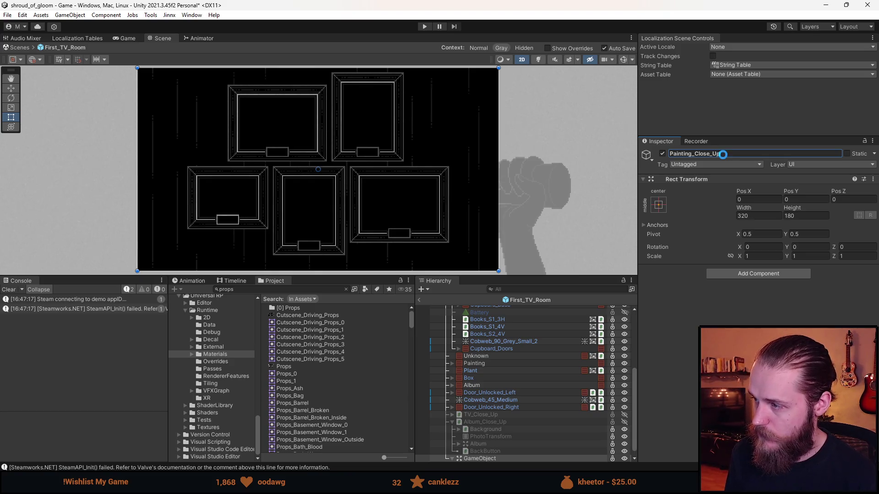
{"action": "scroll", "coordinate": [535, 417], "scroll_direction": "down", "scroll_amount": 1}
Rename the Image to Paintings and its Image (1) child to Non_Lit
{"action": "left_click", "coordinate": [483, 458]}
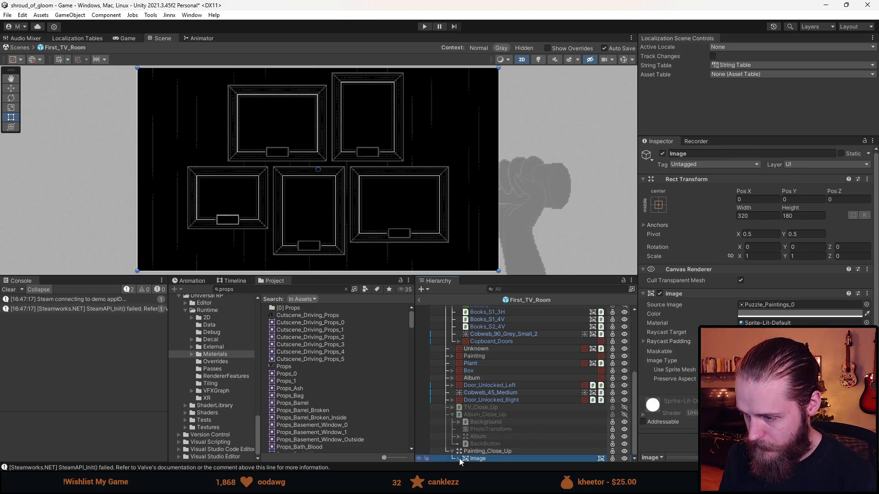
{"action": "scroll", "coordinate": [499, 427], "scroll_direction": "down", "scroll_amount": 1}
{"action": "left_click", "coordinate": [711, 155]}
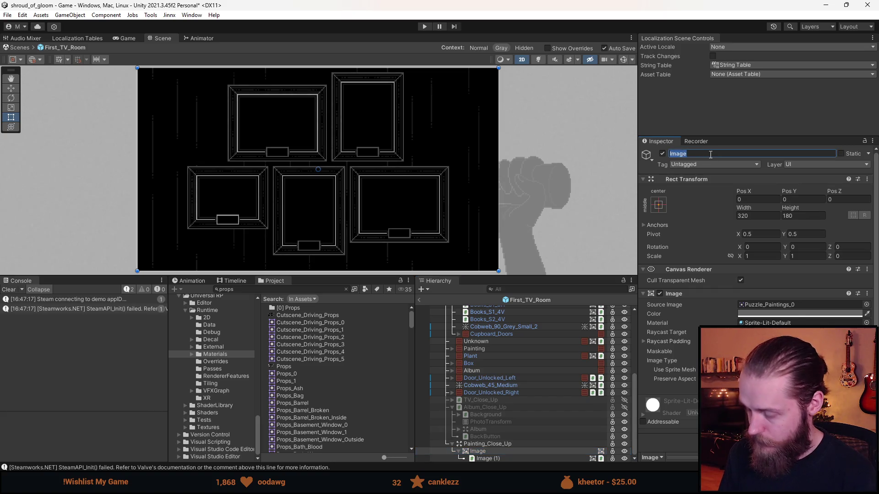
{"action": "type", "text": "Paintings"}
{"action": "key", "text": "Return"}
{"action": "left_click", "coordinate": [494, 458]}
{"action": "left_click", "coordinate": [702, 153]}
{"action": "type", "text": "Non_Lit"}
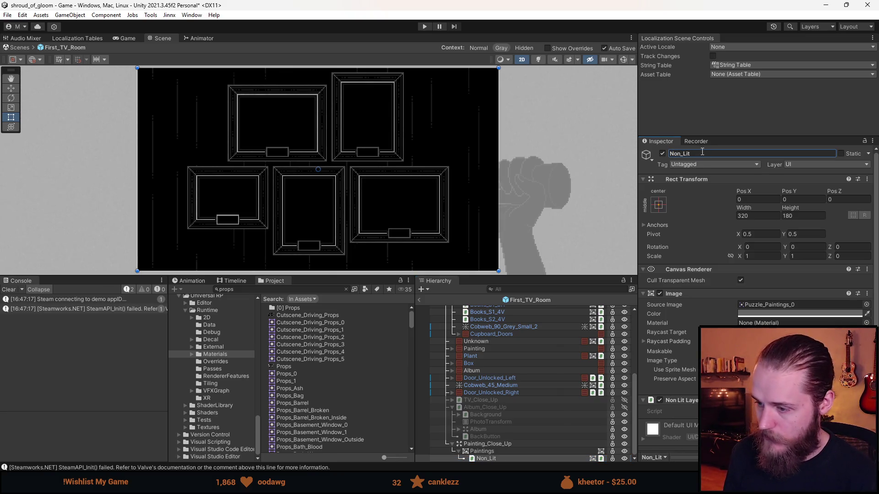
{"action": "left_click", "coordinate": [483, 438]}
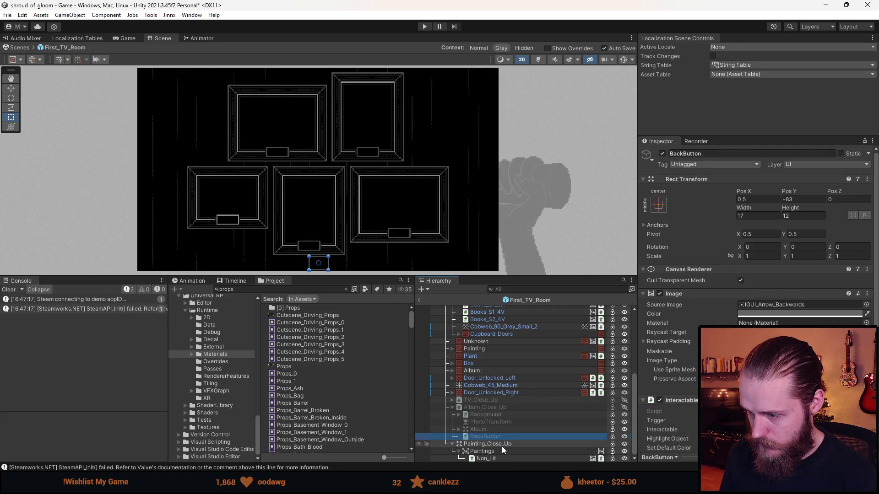
Copy the album close-up's BackButton and paste it as a child of Painting_Close_Up
{"action": "right_click", "coordinate": [490, 437]}
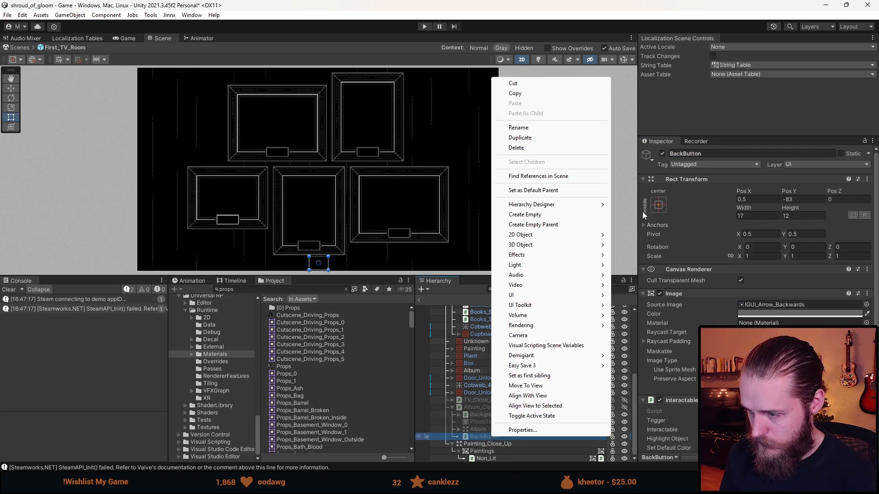
{"action": "left_click", "coordinate": [514, 93]}
{"action": "left_click", "coordinate": [487, 443]}
{"action": "right_click", "coordinate": [488, 443]}
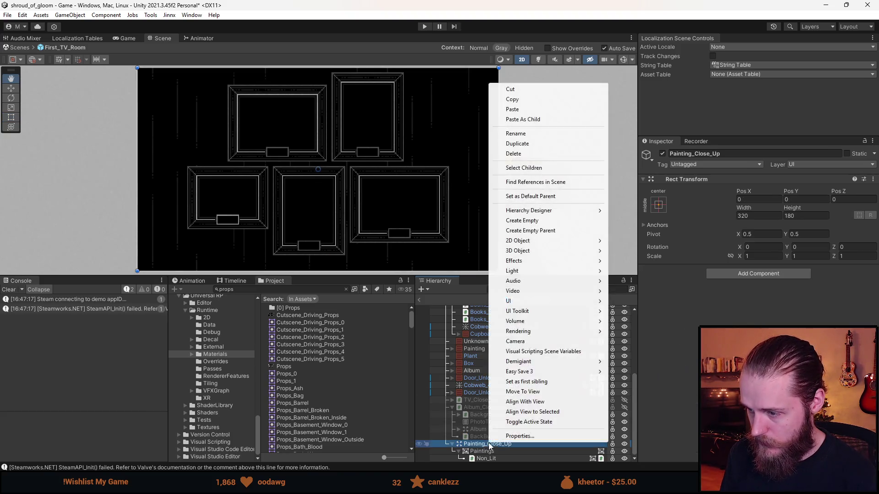
{"action": "left_click", "coordinate": [535, 119]}
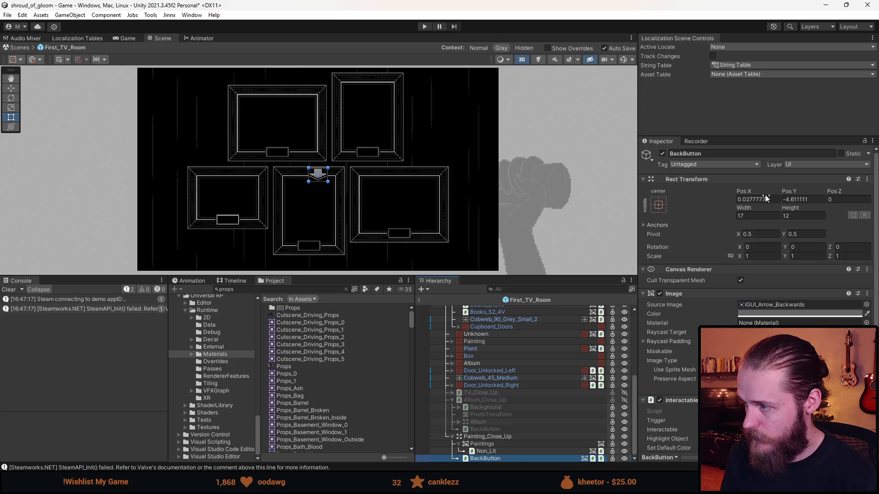
Position the pasted back arrow at Pos X 0.5, Pos Y -83
{"action": "left_click", "coordinate": [502, 431]}
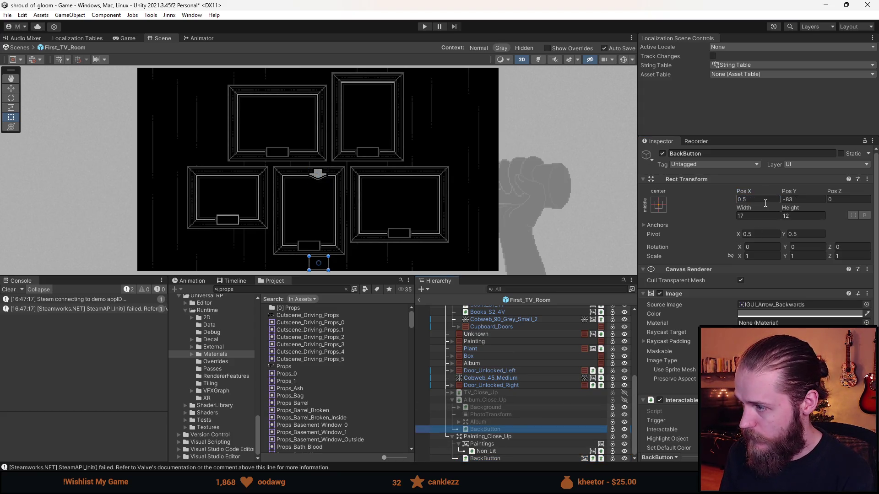
{"action": "left_click", "coordinate": [494, 459]}
{"action": "left_click", "coordinate": [812, 199]}
{"action": "type", "text": "-83"}
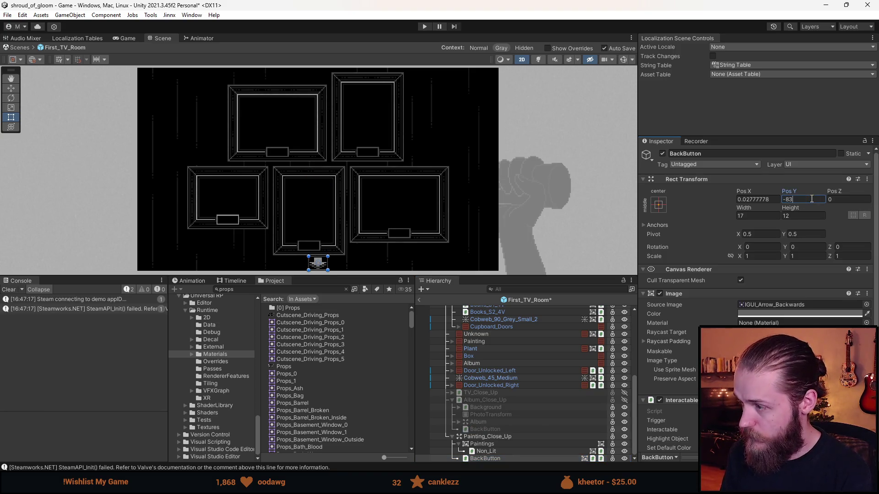
{"action": "left_click", "coordinate": [750, 199]}
{"action": "type", "text": "00,5"}
{"action": "left_click", "coordinate": [805, 200]}
{"action": "left_click", "coordinate": [366, 238]}
{"action": "scroll", "coordinate": [380, 212], "scroll_direction": "down", "scroll_amount": 2}
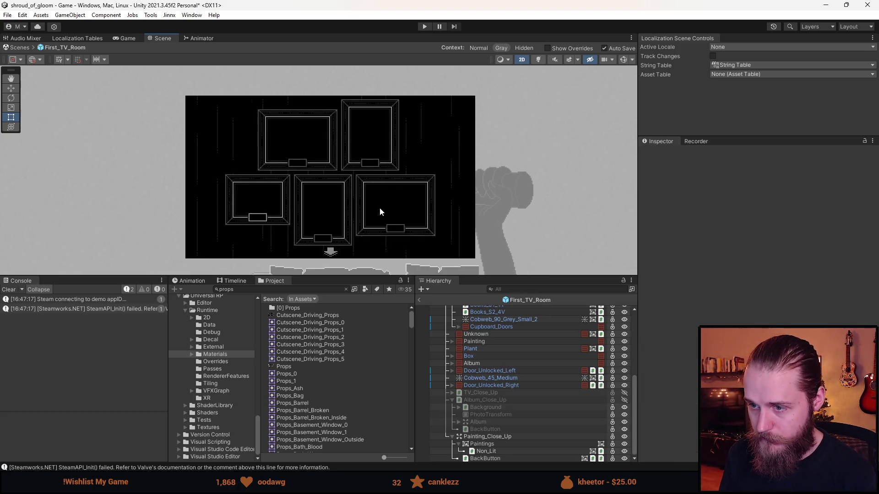
{"action": "scroll", "coordinate": [377, 212], "scroll_direction": "up", "scroll_amount": 2}
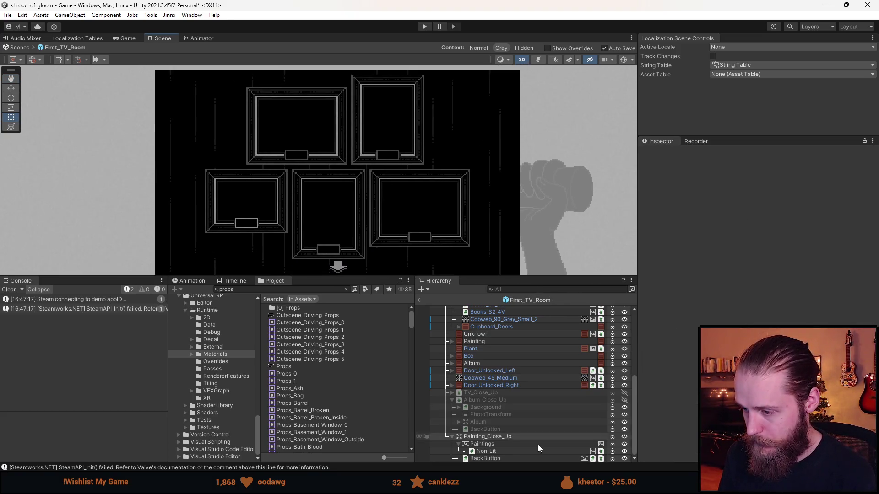
Add a Puzzle component to Painting_Close_Up
{"action": "left_click", "coordinate": [485, 458]}
{"action": "left_click", "coordinate": [459, 444]}
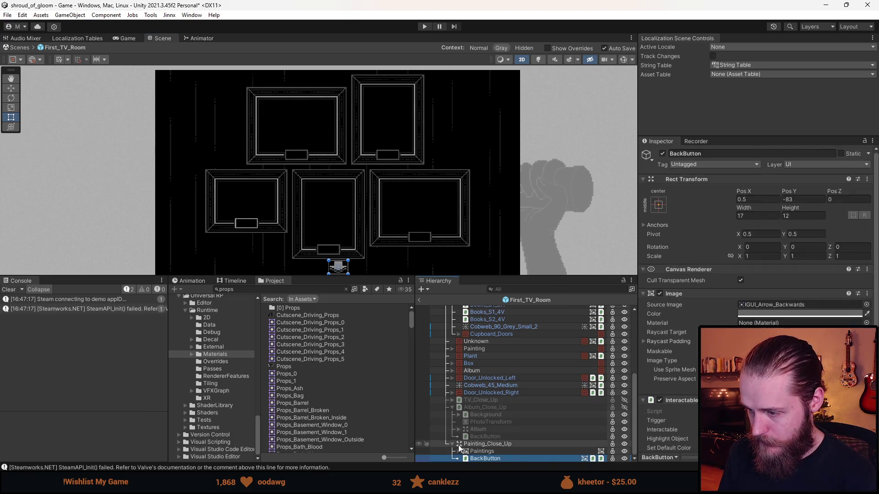
{"action": "left_click", "coordinate": [473, 446]}
{"action": "left_click", "coordinate": [767, 274]}
{"action": "type", "text": "puzzl"}
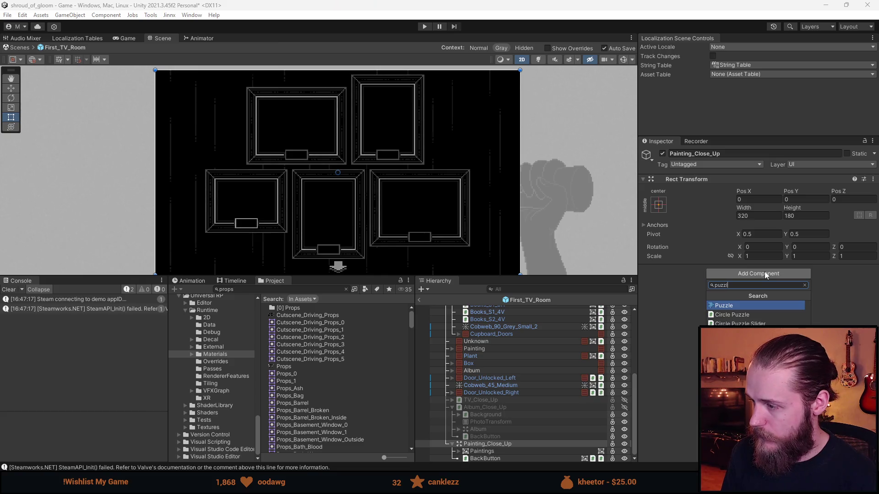
{"action": "left_click", "coordinate": [732, 324]}
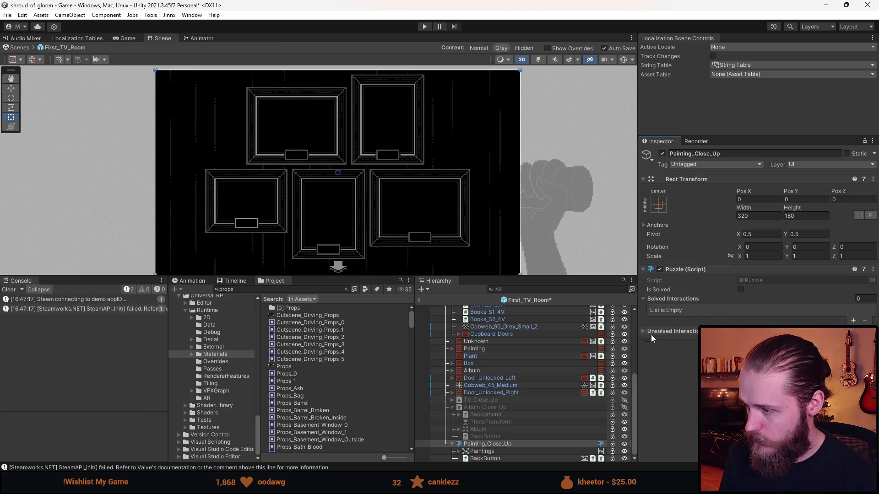
Point the back arrow's On Click event at Painting_Close_Up's Puzzle function
{"action": "left_click", "coordinate": [478, 452]}
{"action": "left_click", "coordinate": [480, 458]}
{"action": "scroll", "coordinate": [678, 392], "scroll_direction": "down", "scroll_amount": 10}
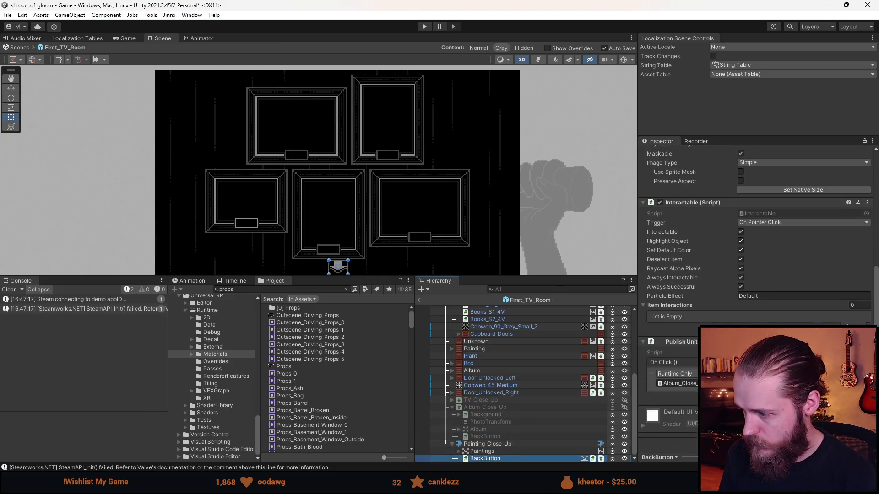
{"action": "mouse_move", "coordinate": [493, 443]}
{"action": "left_mouse_down"}
{"action": "mouse_move", "coordinate": [687, 382]}
{"action": "mouse_move", "coordinate": [678, 378]}
{"action": "left_mouse_up"}
{"action": "left_click", "coordinate": [756, 368]}
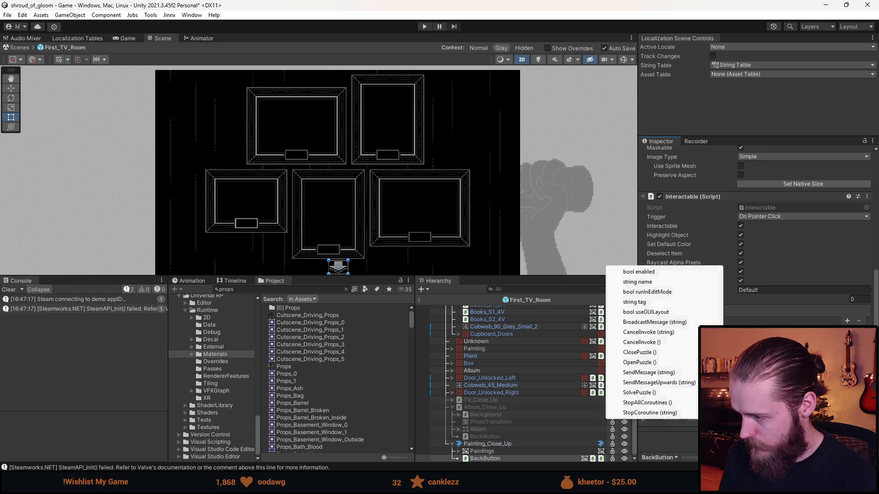
{"action": "left_click", "coordinate": [676, 362]}
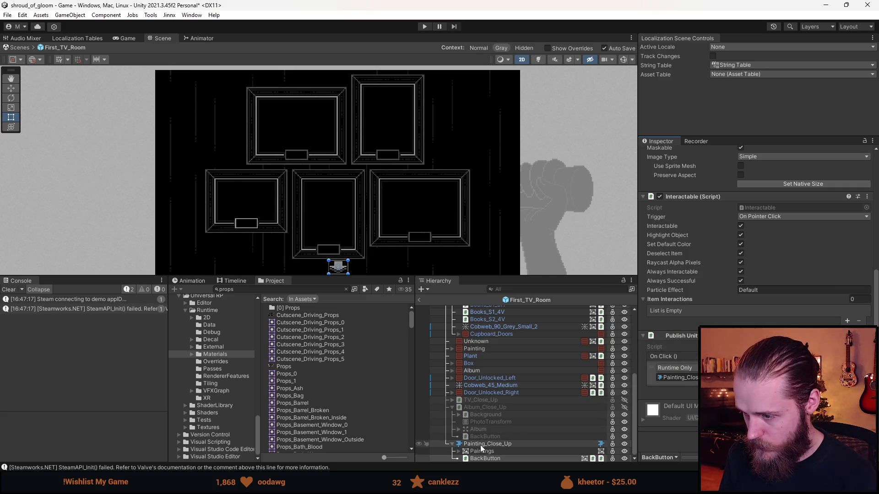
{"action": "left_click", "coordinate": [452, 444]}
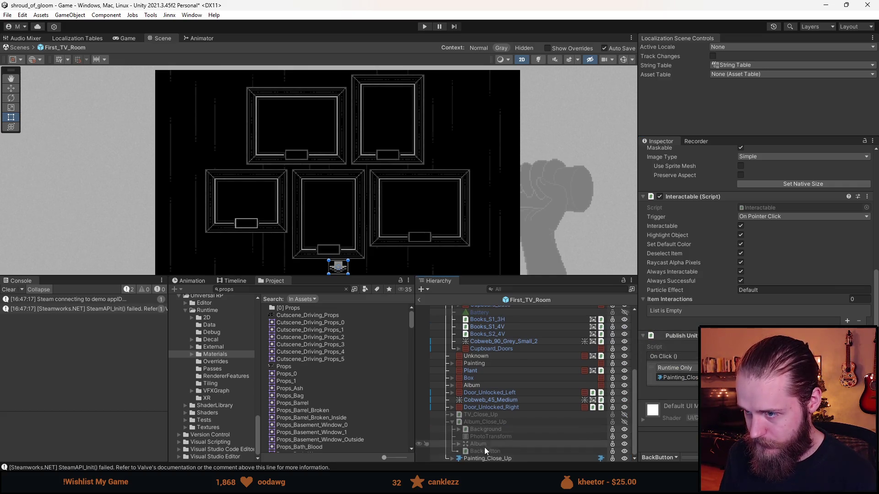
Hide Painting_Close_Up and duplicate Album as a new object named Paintings
{"action": "key", "text": "alt+shift+a"}
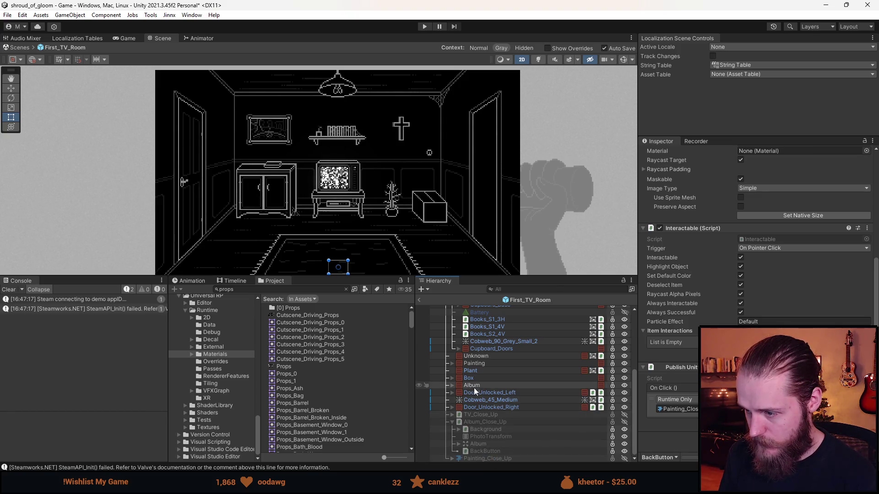
{"action": "left_click", "coordinate": [478, 385]}
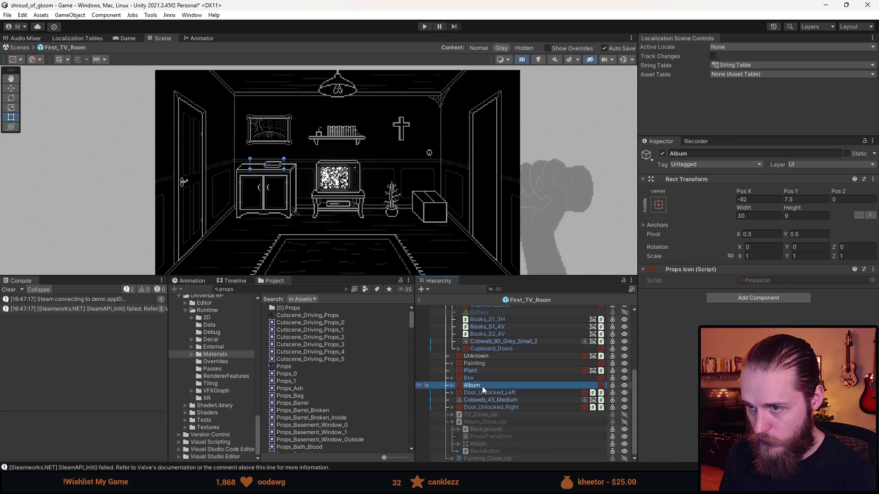
{"action": "key", "text": "ctrl+d"}
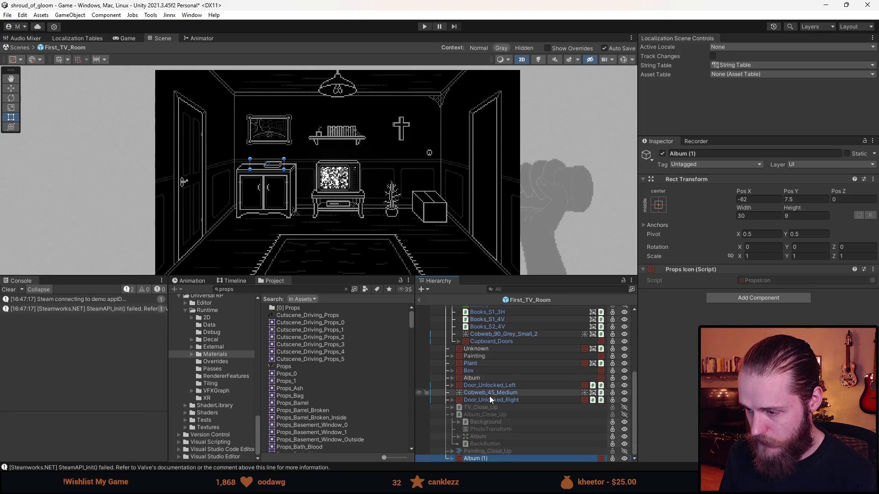
{"action": "left_click", "coordinate": [716, 154]}
{"action": "type", "text": "Paintings"}
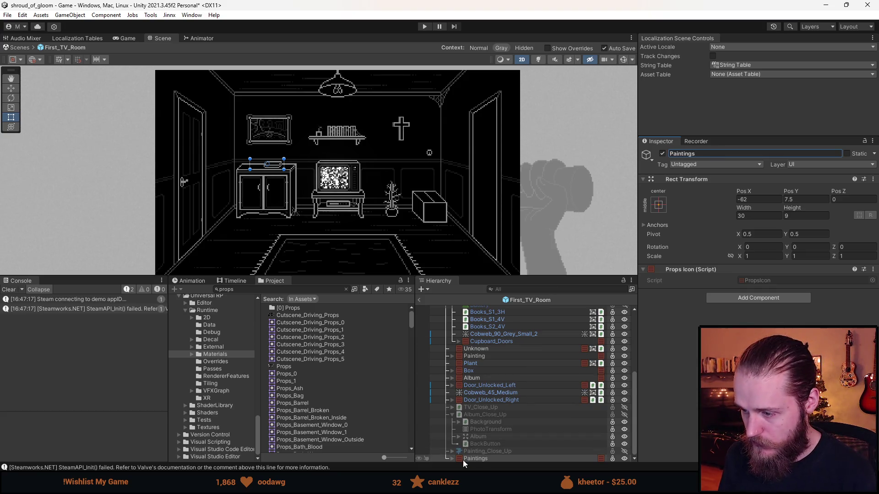
{"action": "left_click", "coordinate": [455, 459]}
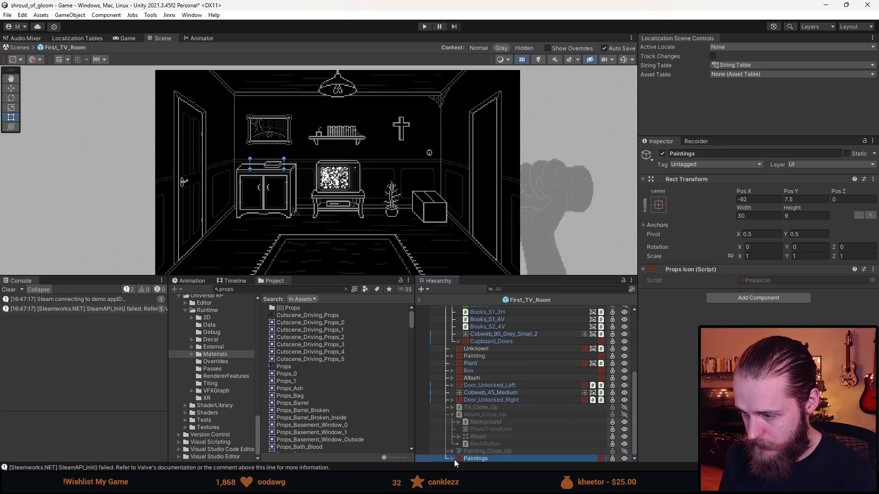
In the Paintings group, rename the Album_Closed child to Paintings and save the scene
{"action": "left_click", "coordinate": [453, 458]}
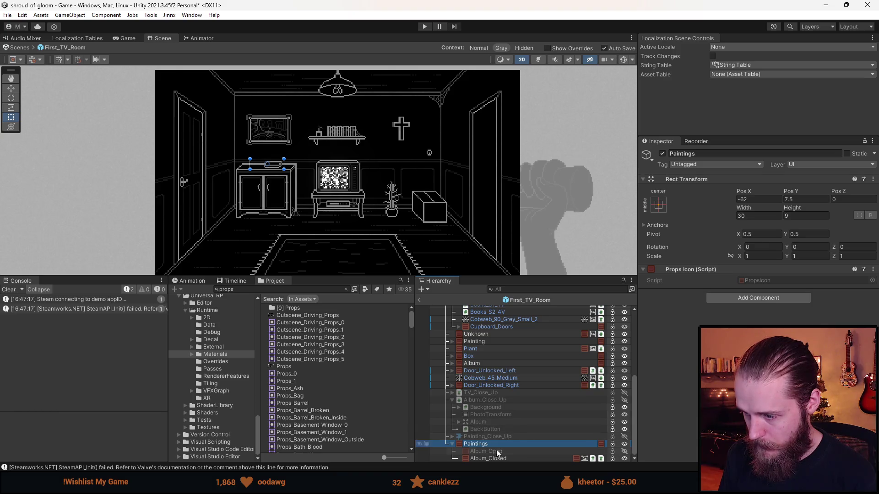
{"action": "left_click", "coordinate": [493, 453]}
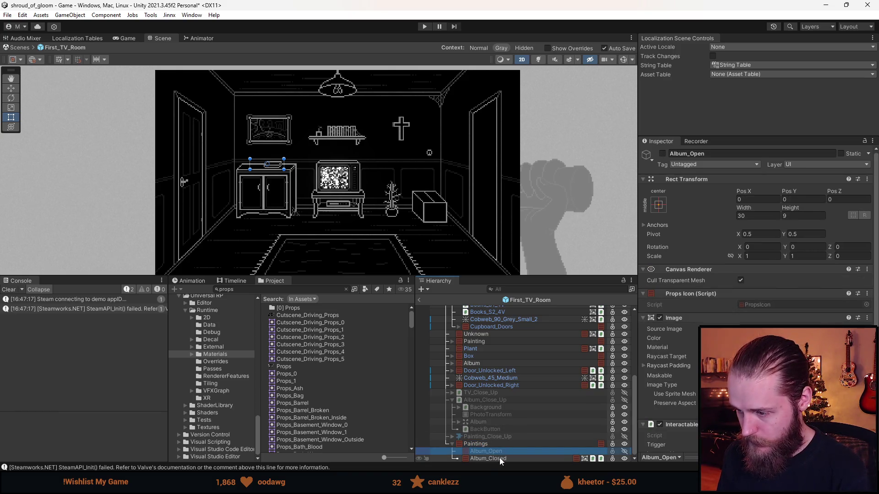
{"action": "left_click", "coordinate": [499, 458]}
{"action": "scroll", "coordinate": [708, 275], "scroll_direction": "down", "scroll_amount": 5}
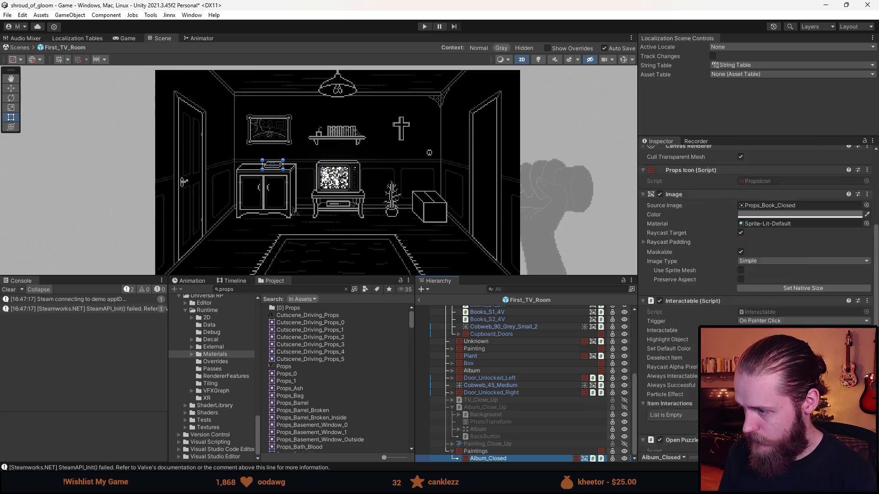
{"action": "scroll", "coordinate": [708, 275], "scroll_direction": "down", "scroll_amount": 3}
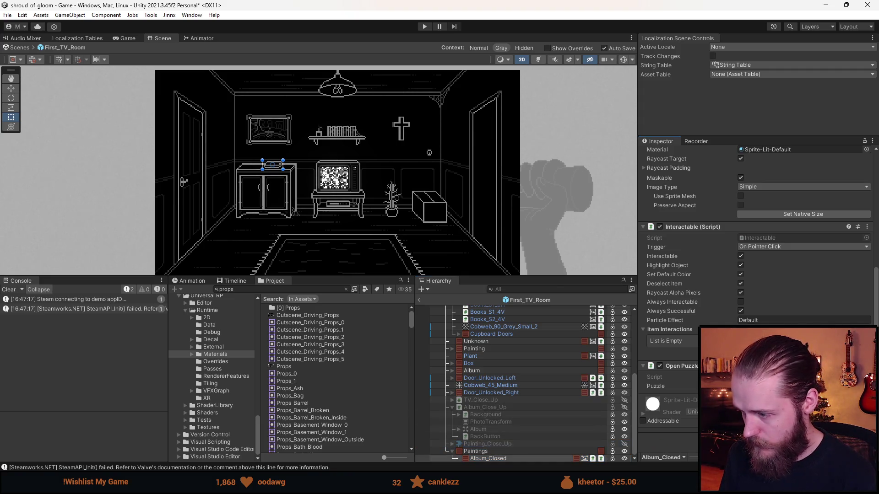
{"action": "key", "text": "ctrl+s"}
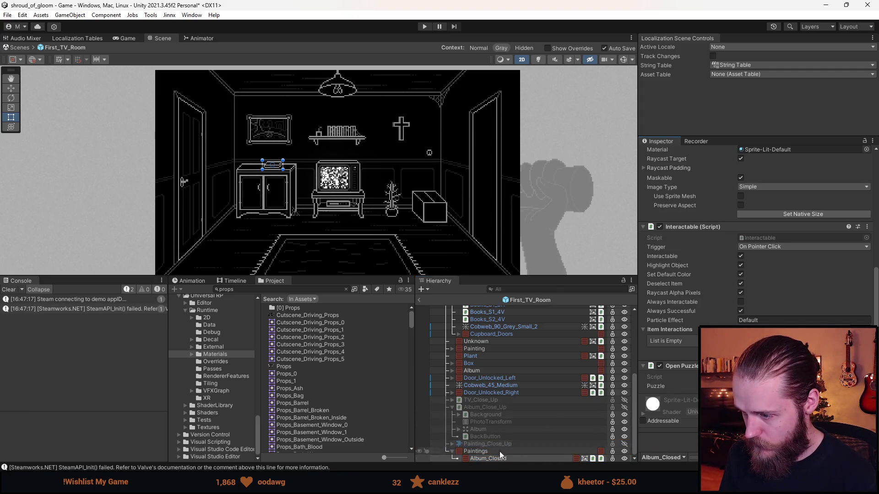
{"action": "scroll", "coordinate": [698, 219], "scroll_direction": "up", "scroll_amount": 8}
{"action": "type", "text": "Paintings"}
{"action": "key", "text": "Return"}
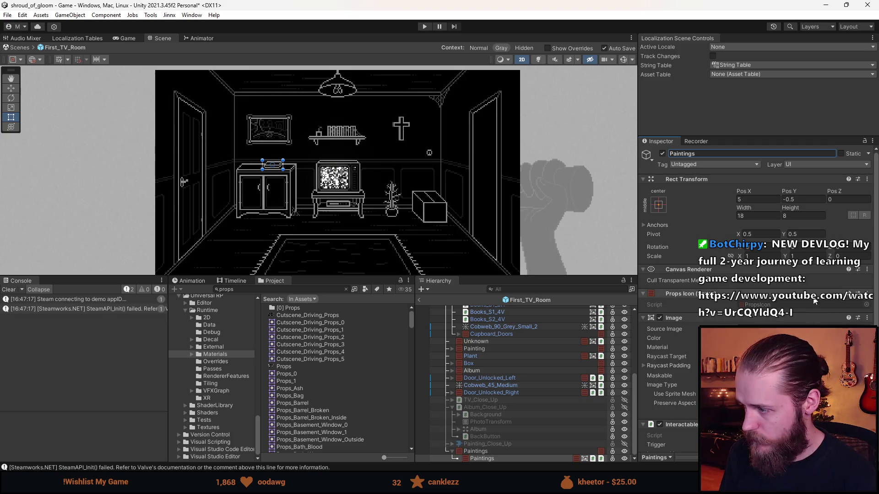
Rename the five-frame Props_1 sprite slice to Props_Paintings in the Sprite Editor
{"action": "left_click", "coordinate": [867, 329]}
{"action": "type", "text": "ings"}
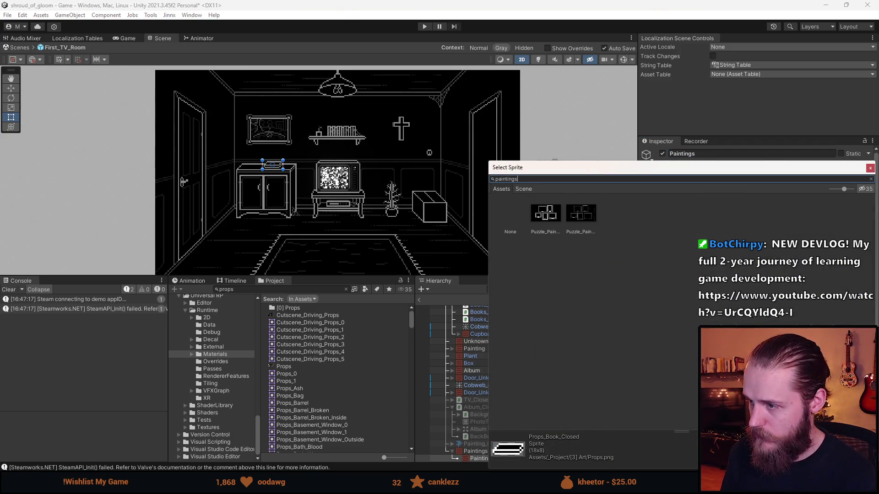
{"action": "left_click", "coordinate": [870, 168]}
{"action": "double_click", "coordinate": [305, 366]}
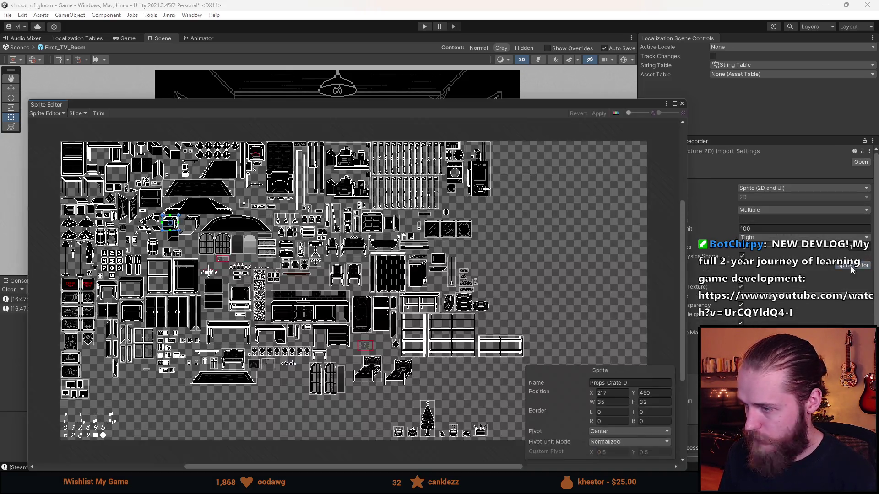
{"action": "scroll", "coordinate": [97, 380], "scroll_direction": "up", "scroll_amount": 5}
{"action": "left_click_drag", "start_coordinate": [67, 412], "coordinate": [345, 251]}
{"action": "left_click", "coordinate": [345, 251]}
{"action": "type", "text": "Paintings"}
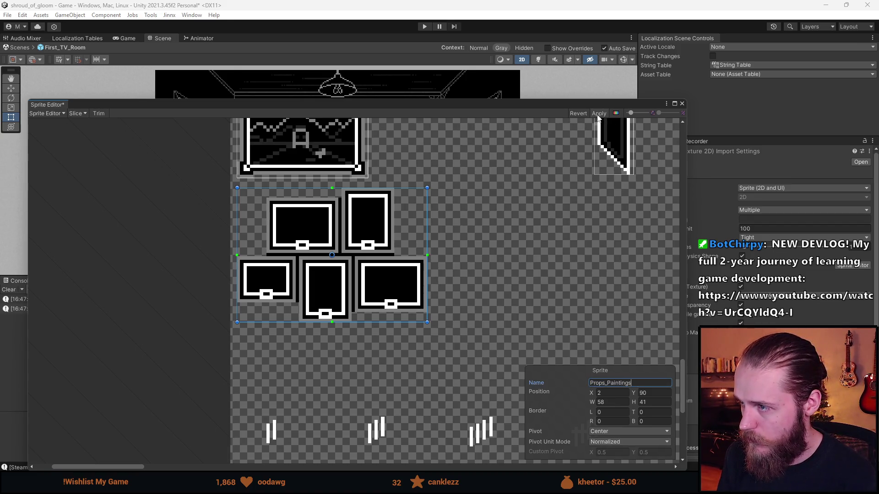
{"action": "left_click", "coordinate": [673, 114]}
{"action": "left_click", "coordinate": [683, 103]}
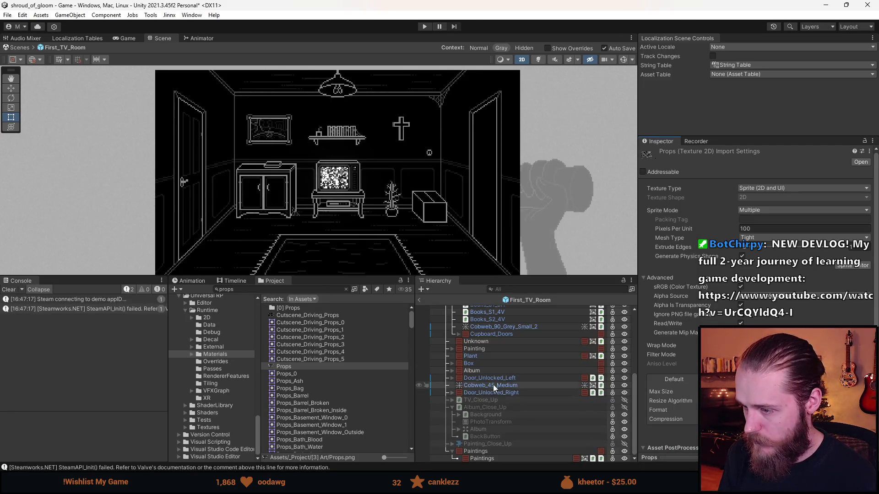
Set the Paintings child's Source Image to the Props_Paintings sprite
{"action": "left_click", "coordinate": [493, 456]}
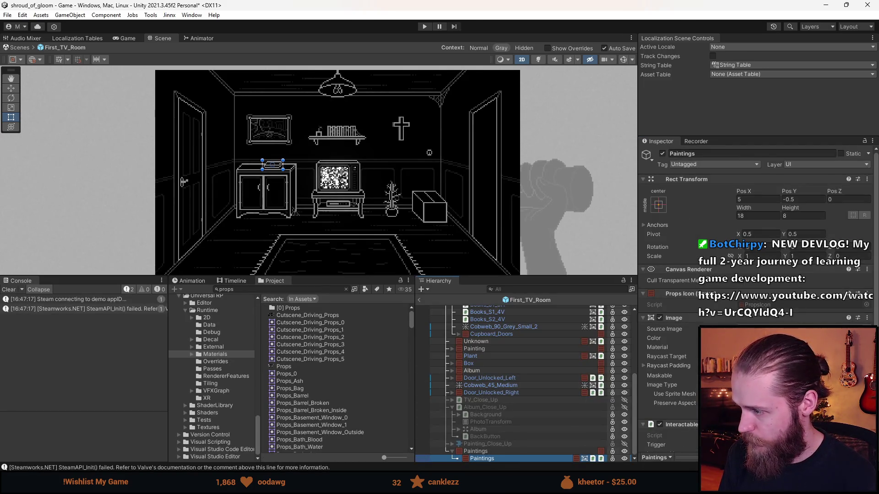
{"action": "left_click", "coordinate": [867, 328]}
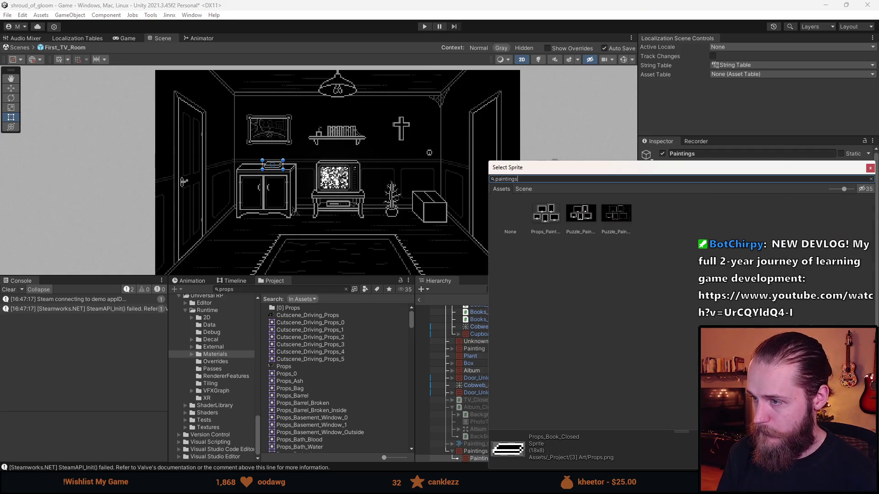
{"action": "double_click", "coordinate": [549, 217]}
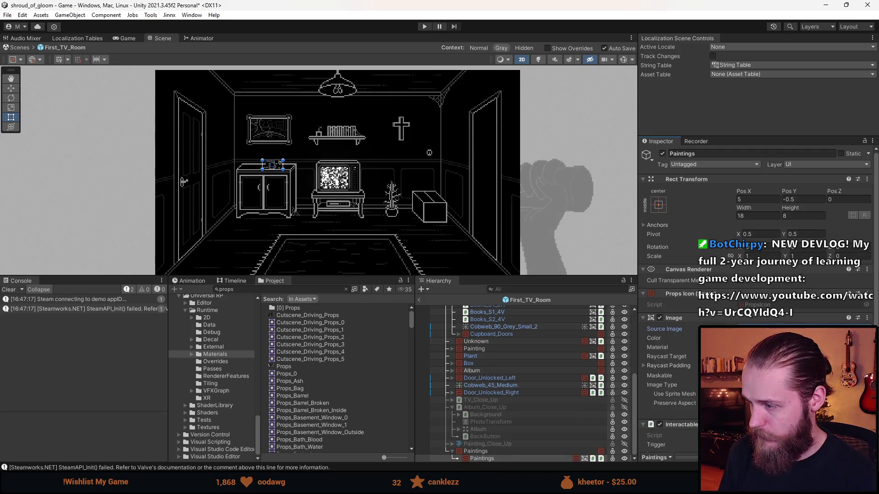
Size the paintings to 58x41 and move them onto the upper-right TV room wall
{"action": "scroll", "coordinate": [244, 153], "scroll_direction": "up", "scroll_amount": 5}
{"action": "key", "text": "w"}
{"action": "left_click_drag", "start_coordinate": [244, 153], "coordinate": [486, 84]}
{"action": "left_click_drag", "start_coordinate": [458, 194], "coordinate": [459, 186]}
Place Paintings after Album in the Hierarchy and exit prefab mode
{"action": "scroll", "coordinate": [491, 224], "scroll_direction": "down", "scroll_amount": 2}
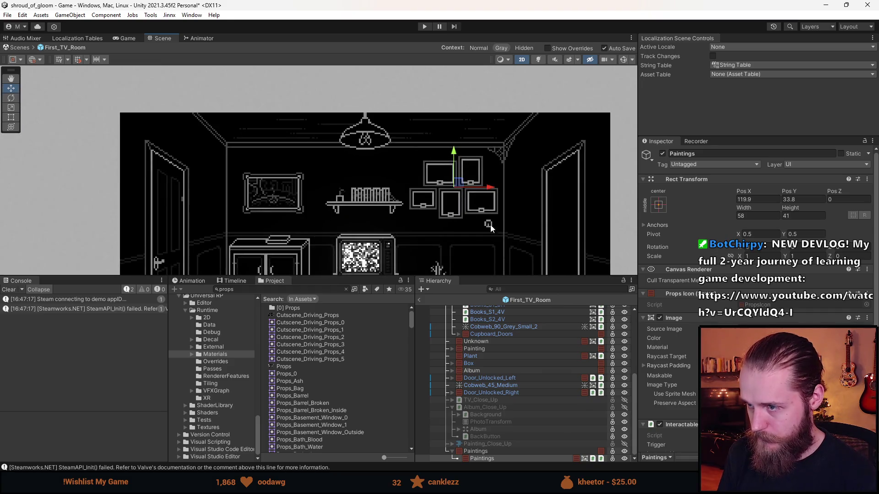
{"action": "scroll", "coordinate": [491, 224], "scroll_direction": "down", "scroll_amount": 4}
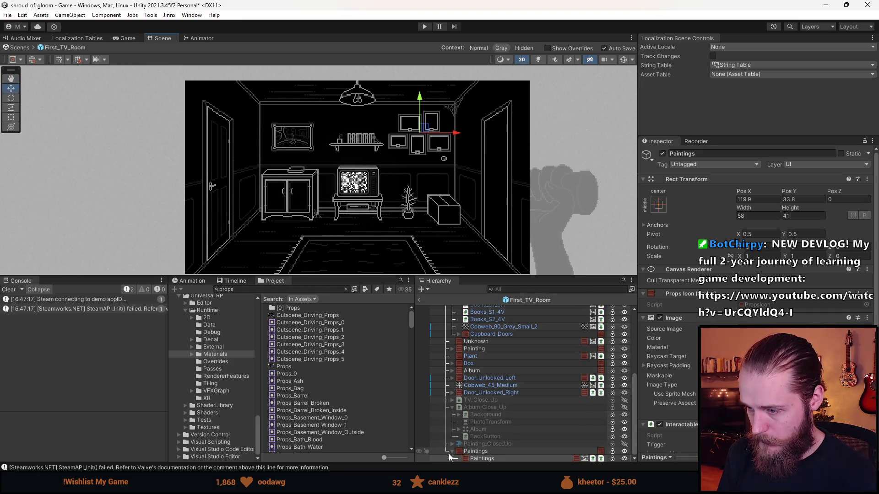
{"action": "left_click", "coordinate": [452, 451]}
{"action": "left_click", "coordinate": [476, 457]}
{"action": "left_click_drag", "start_coordinate": [473, 388], "coordinate": [473, 384]}
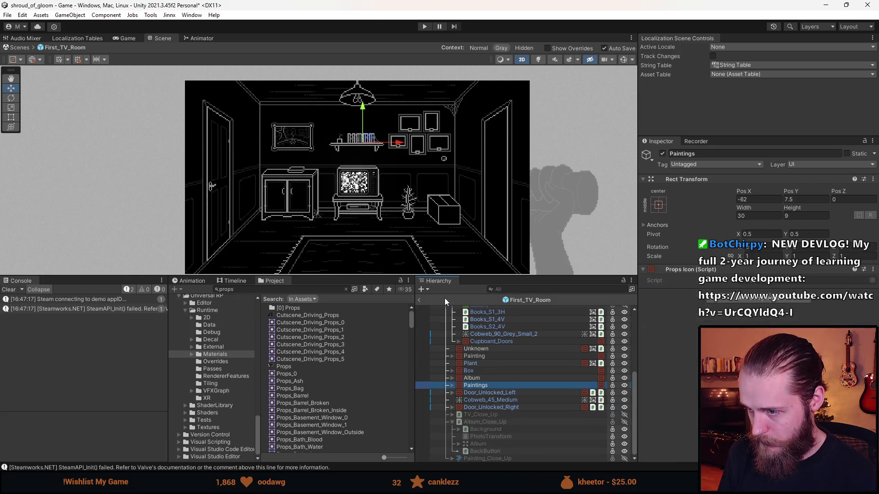
{"action": "left_click", "coordinate": [418, 299]}
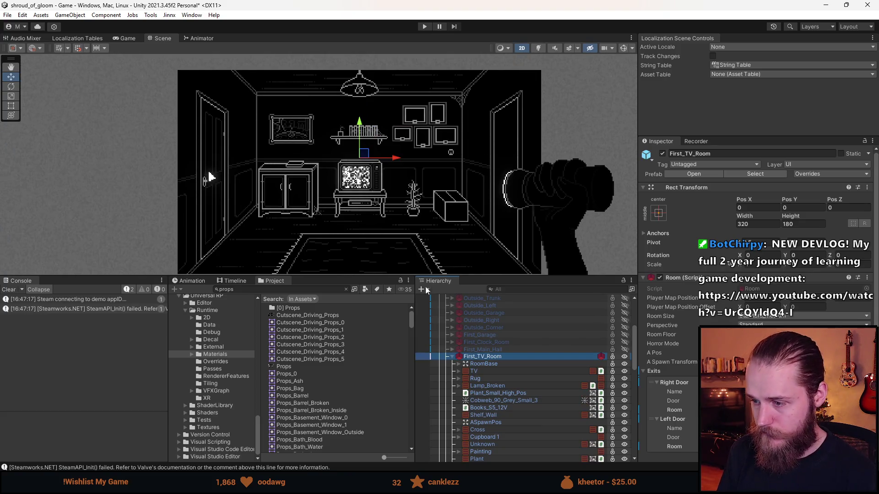
{"action": "scroll", "coordinate": [503, 366], "scroll_direction": "down", "scroll_amount": 2}
Start Play mode, enlarge the Game view, clear the console, and grant all tools via the developer menu
{"action": "left_click", "coordinate": [421, 27]}
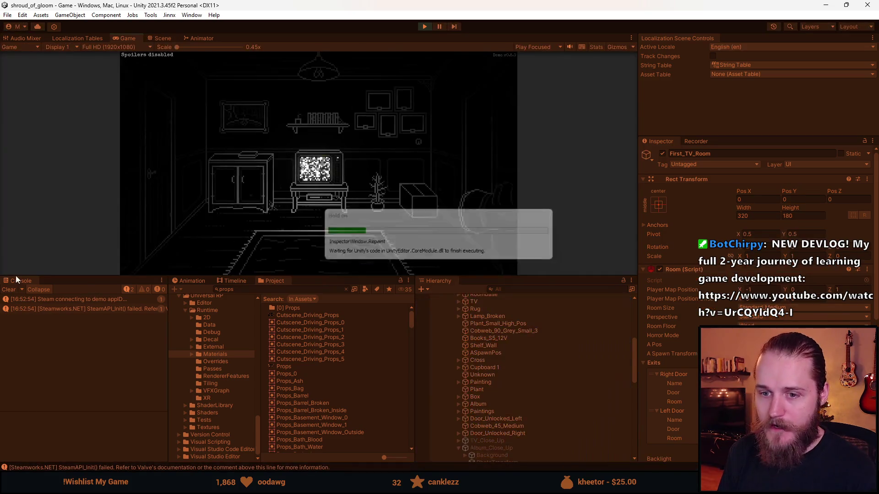
{"action": "left_click_drag", "start_coordinate": [341, 277], "coordinate": [337, 417]}
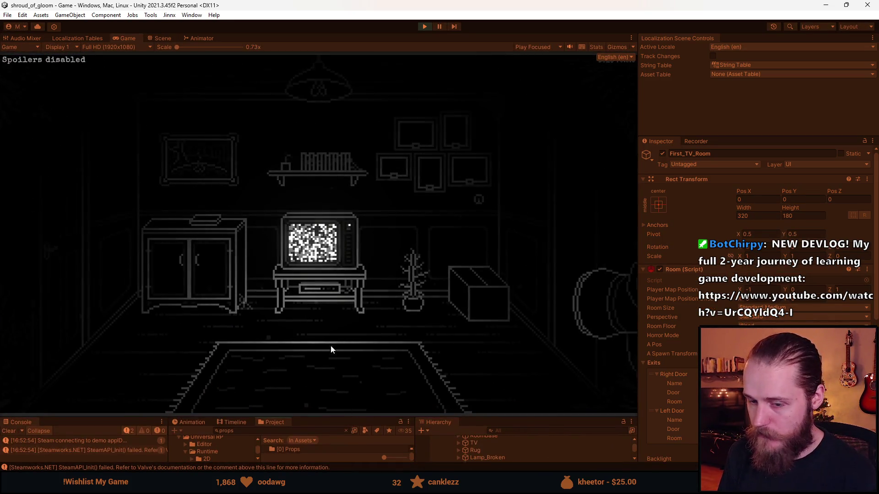
{"action": "left_click", "coordinate": [7, 431]}
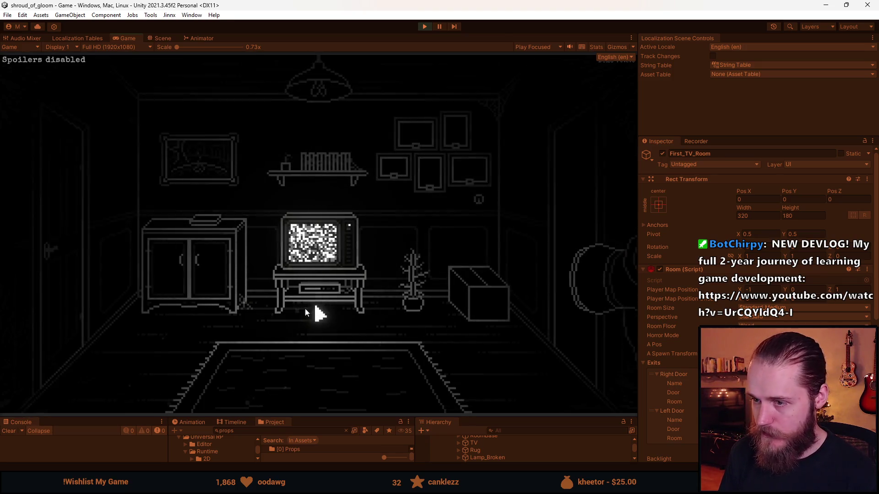
{"action": "key", "text": "grave"}
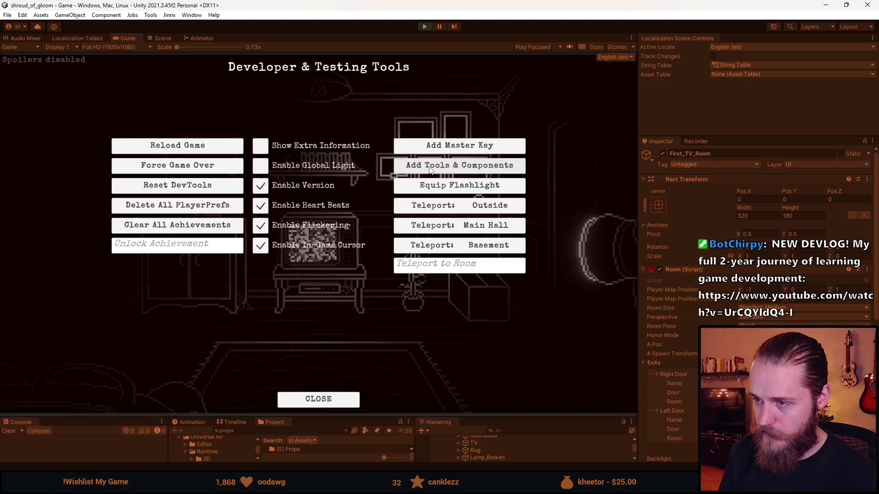
{"action": "left_click", "coordinate": [386, 167]}
{"action": "left_click", "coordinate": [118, 278]}
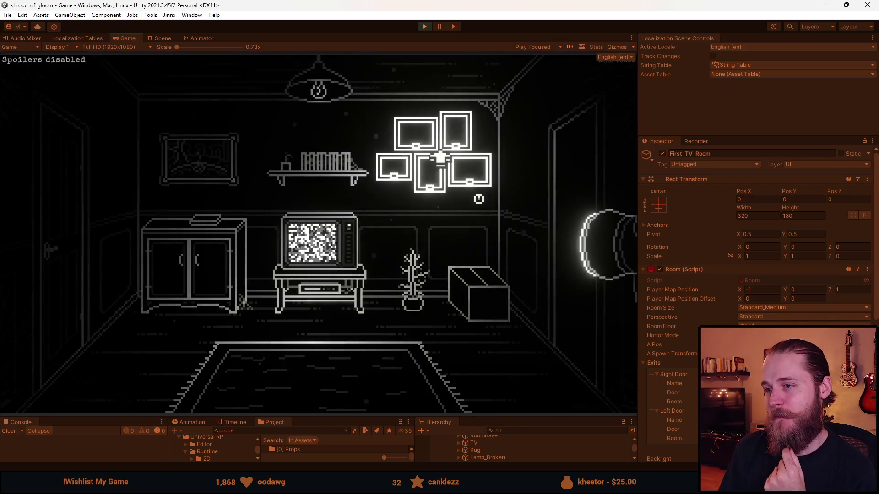
Open the wall frames close-up and return to the room six times
{"action": "left_click", "coordinate": [439, 158]}
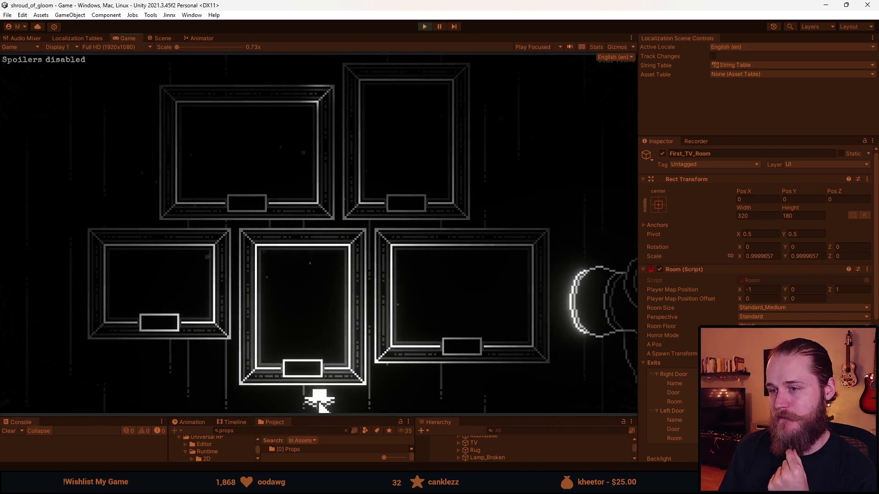
{"action": "left_click", "coordinate": [321, 403]}
{"action": "left_click", "coordinate": [448, 169]}
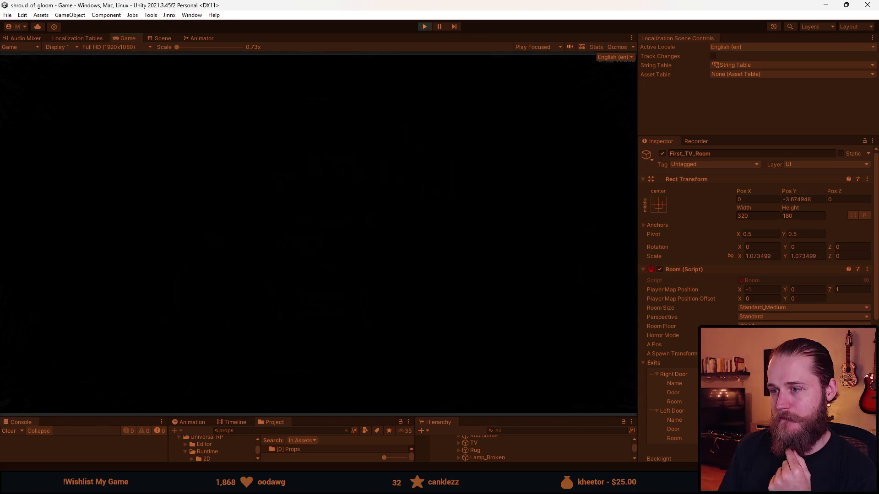
{"action": "left_click", "coordinate": [318, 398]}
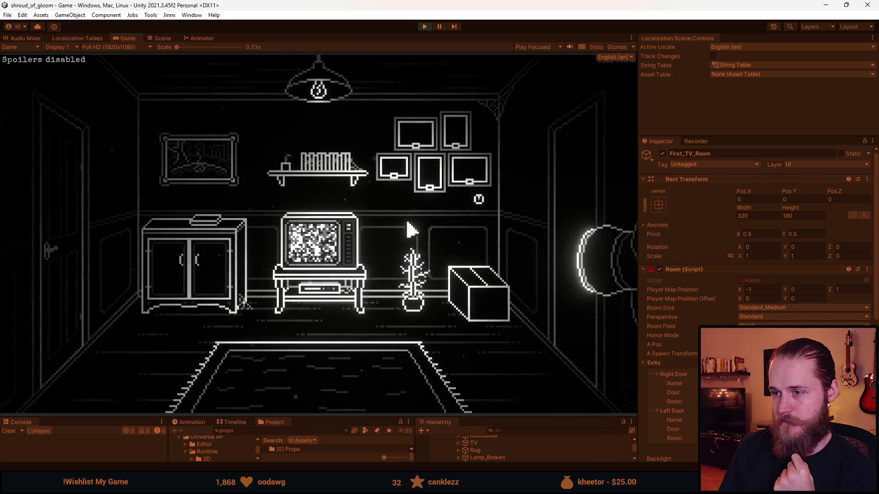
{"action": "left_click", "coordinate": [422, 171]}
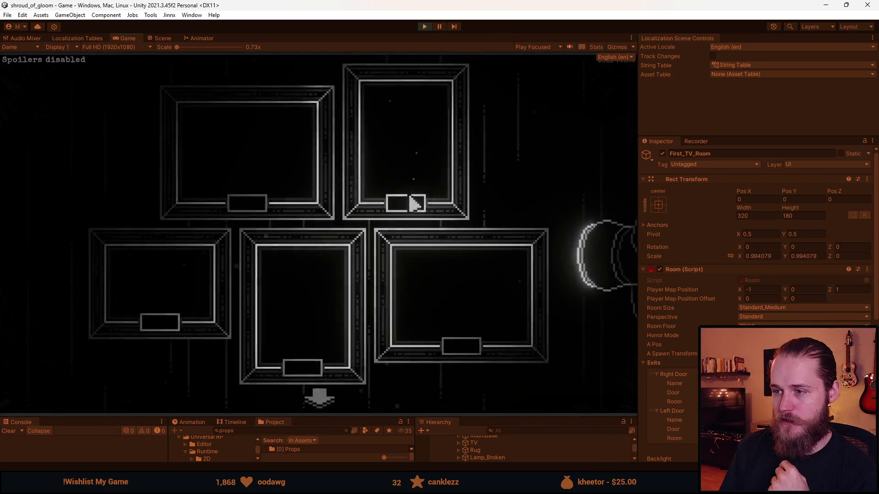
{"action": "left_click", "coordinate": [321, 401]}
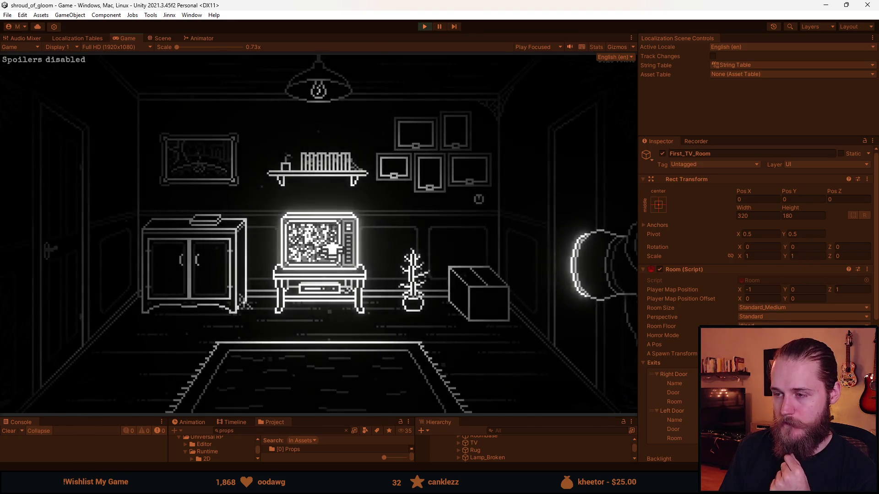
{"action": "left_click", "coordinate": [440, 171]}
{"action": "left_click", "coordinate": [320, 398]}
{"action": "left_click", "coordinate": [461, 180]}
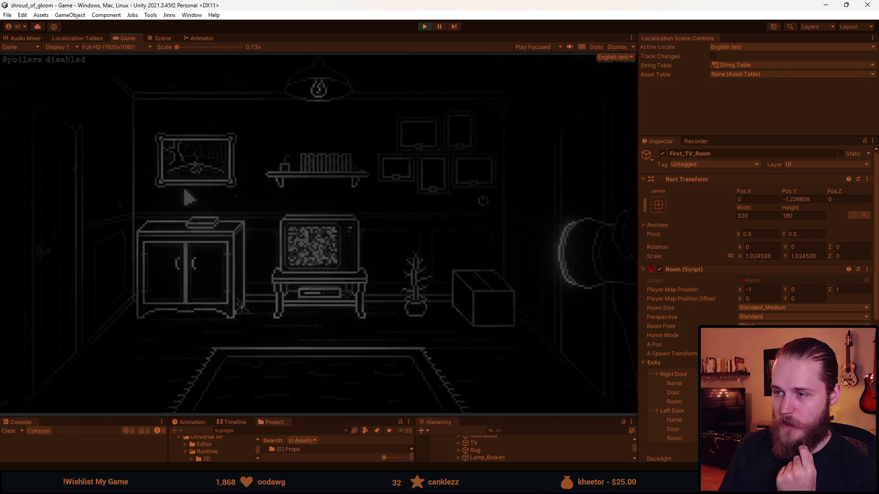
{"action": "left_click", "coordinate": [320, 399]}
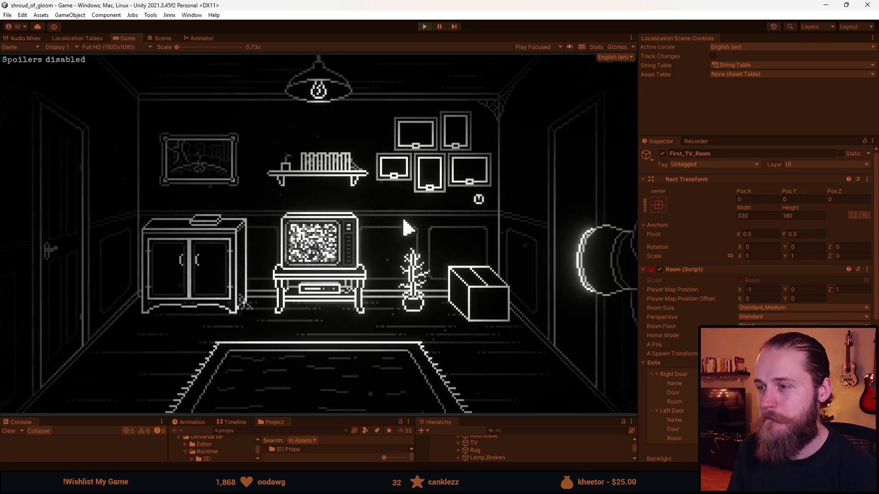
{"action": "left_click", "coordinate": [429, 181]}
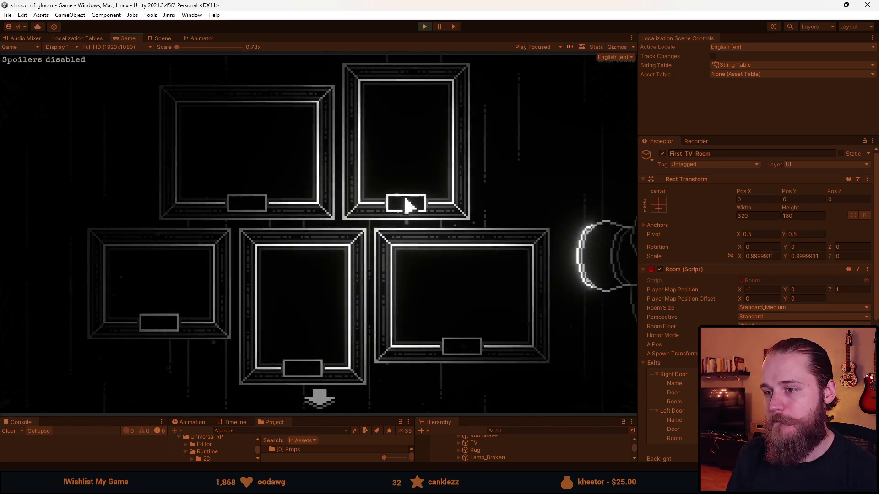
{"action": "left_click", "coordinate": [373, 265]}
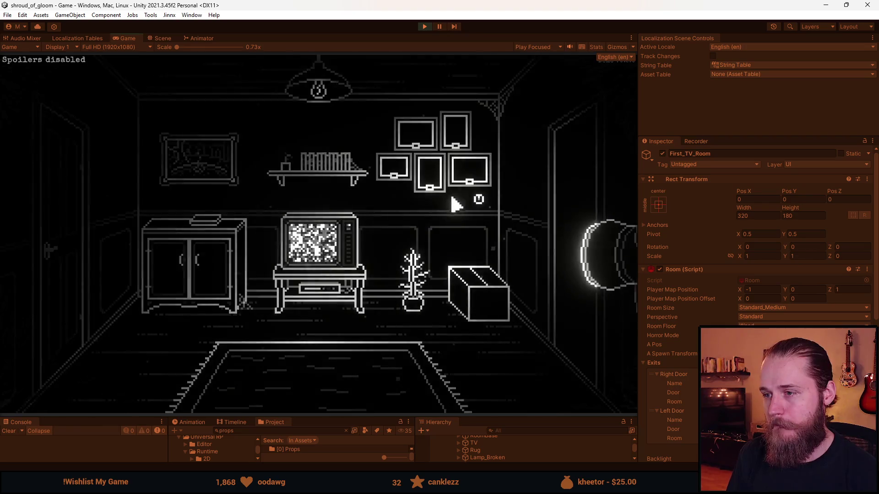
{"action": "key", "text": "alt+Tab"}
Load the project's saved colour palette into Aseprite
{"action": "scroll", "coordinate": [124, 227], "scroll_direction": "up", "scroll_amount": 4}
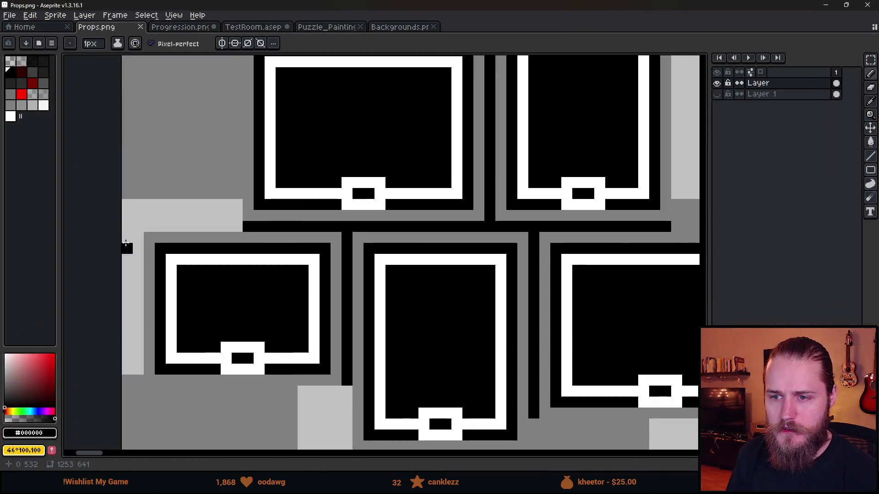
{"action": "left_click", "coordinate": [51, 43]}
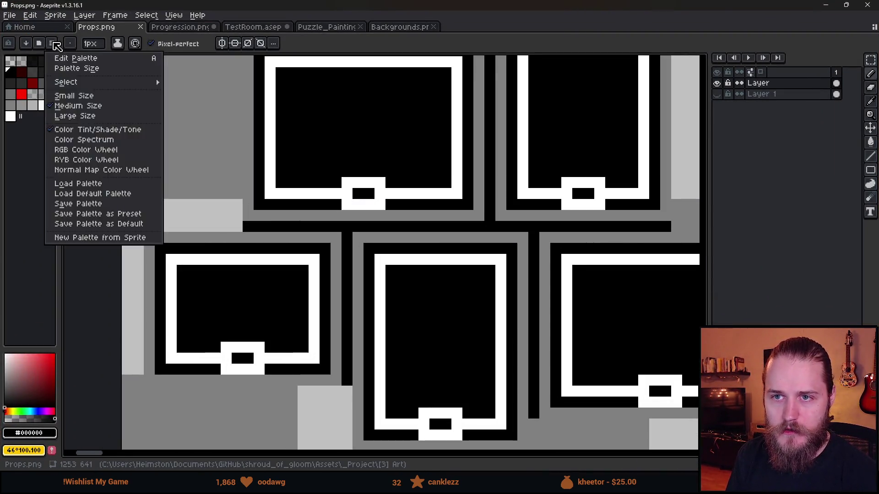
{"action": "left_click", "coordinate": [69, 94]}
{"action": "key", "text": "h"}
{"action": "left_click", "coordinate": [72, 88]}
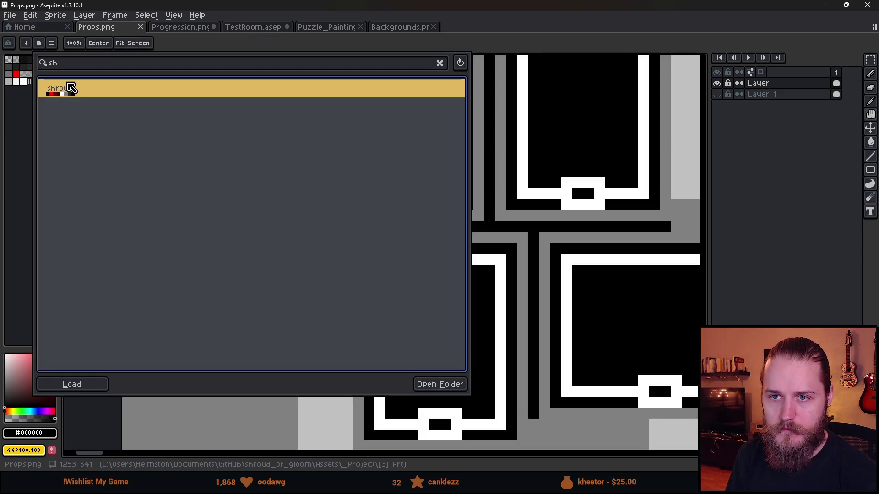
{"action": "key", "text": "Return"}
Darken the frame corners with the dark grey swatch and fill the top-left frame's tag grey
{"action": "left_click", "coordinate": [33, 72]}
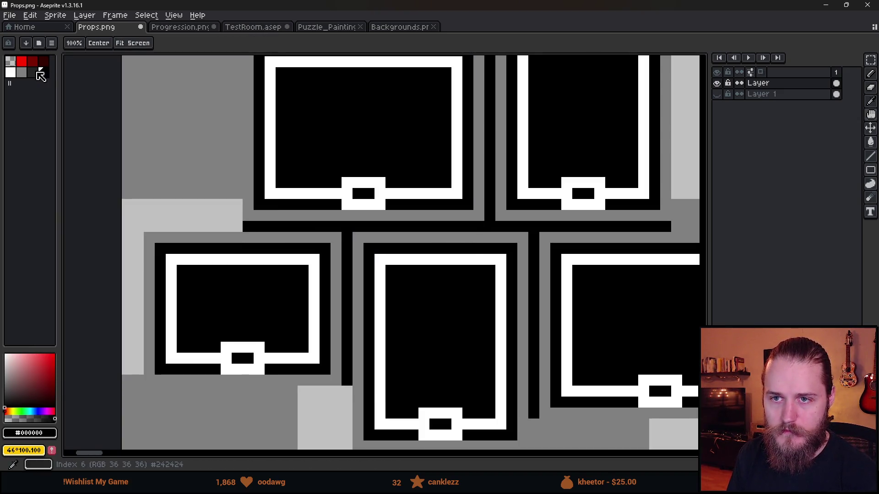
{"action": "key", "text": "b"}
{"action": "left_click", "coordinate": [383, 434], "text": "shift"}
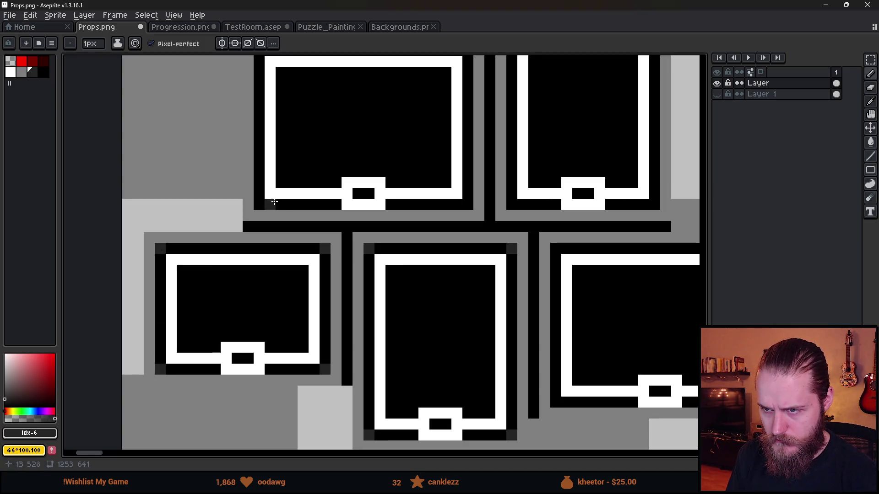
{"action": "scroll", "coordinate": [265, 200], "scroll_direction": "up", "scroll_amount": 3}
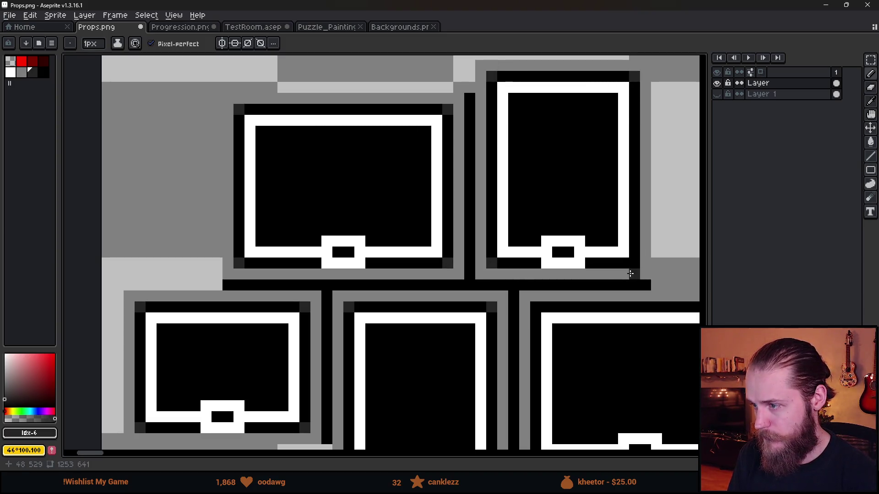
{"action": "left_click_drag", "start_coordinate": [559, 324], "coordinate": [341, 200]}
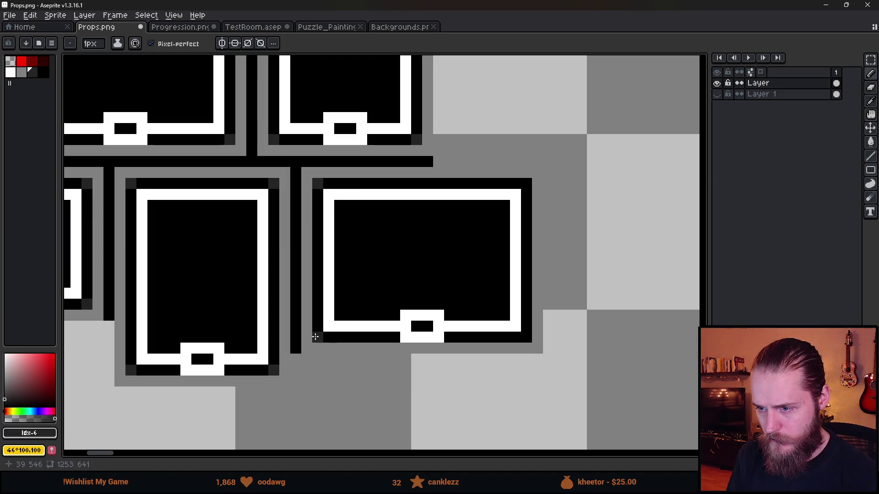
{"action": "scroll", "coordinate": [523, 204], "scroll_direction": "down", "scroll_amount": 2}
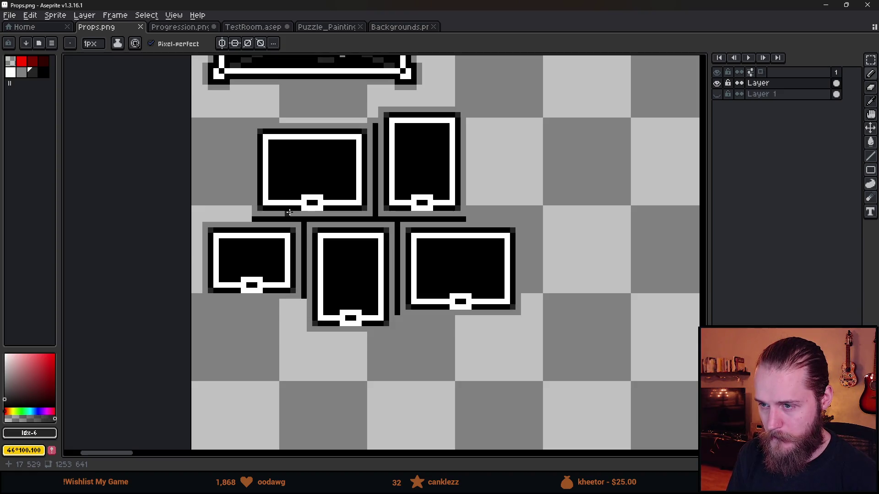
{"action": "scroll", "coordinate": [298, 214], "scroll_direction": "up", "scroll_amount": 3}
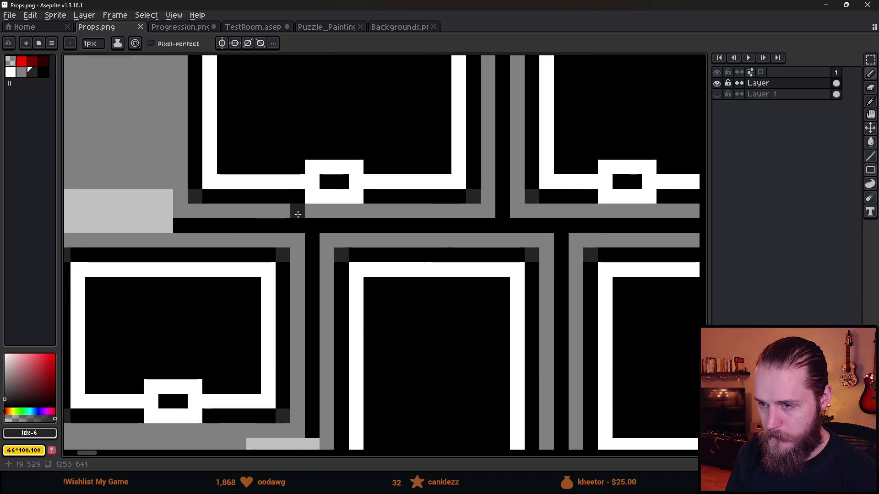
{"action": "left_click", "coordinate": [338, 210], "text": "alt"}
{"action": "left_click", "coordinate": [382, 190], "text": "alt"}
{"action": "left_click_drag", "start_coordinate": [383, 190], "coordinate": [295, 189]}
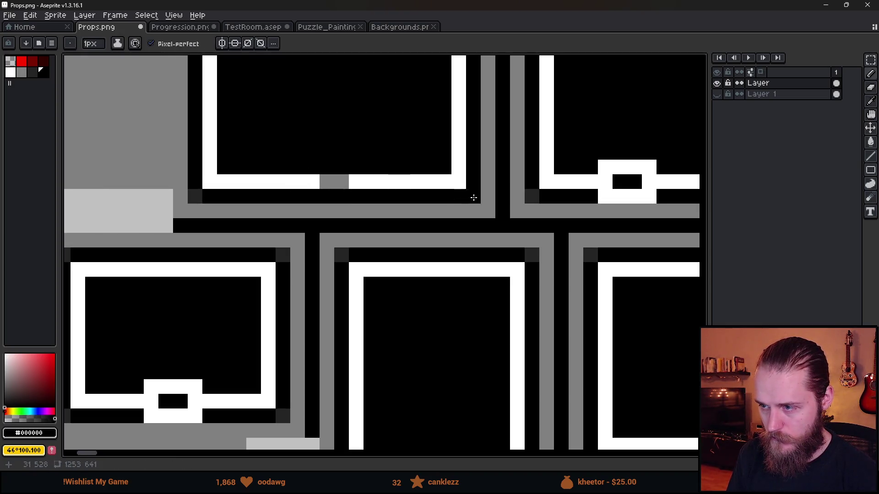
Paint dark grey into the frame plaques and black over the right frame's white bottom pixels
{"action": "key", "text": "bracketleft"}
{"action": "left_click", "coordinate": [473, 198]}
{"action": "left_click", "coordinate": [399, 191]}
{"action": "scroll", "coordinate": [337, 187], "scroll_direction": "down", "scroll_amount": 3}
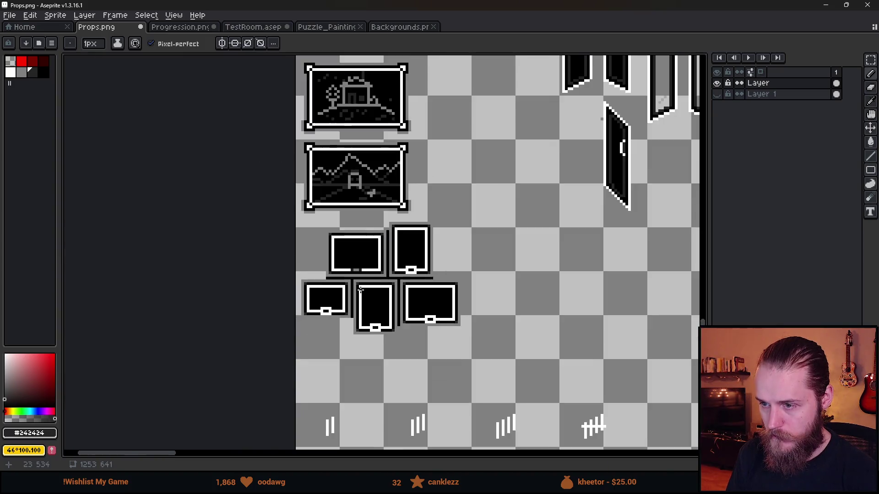
{"action": "scroll", "coordinate": [360, 288], "scroll_direction": "up", "scroll_amount": 4}
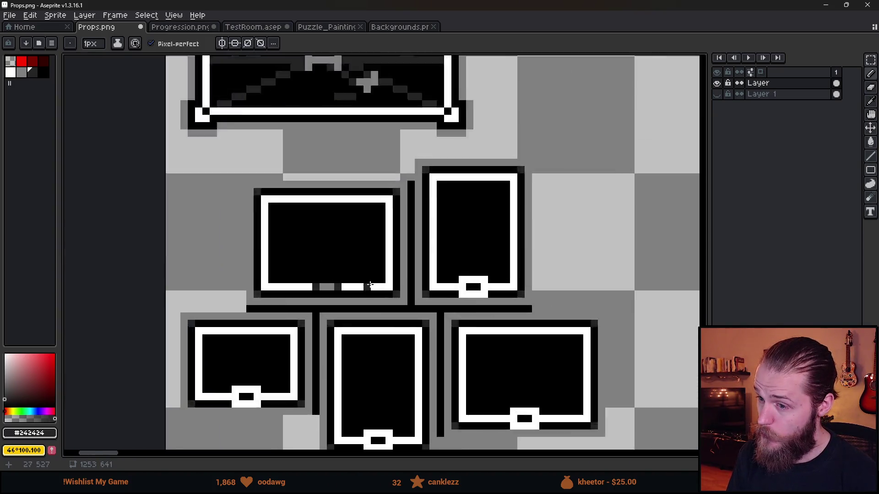
{"action": "left_click", "coordinate": [562, 297], "text": "alt"}
{"action": "mouse_move", "coordinate": [562, 298]}
{"action": "left_mouse_down"}
{"action": "mouse_move", "coordinate": [501, 298]}
{"action": "mouse_move", "coordinate": [545, 277]}
{"action": "left_mouse_up"}
{"action": "left_click", "coordinate": [569, 308], "text": "alt"}
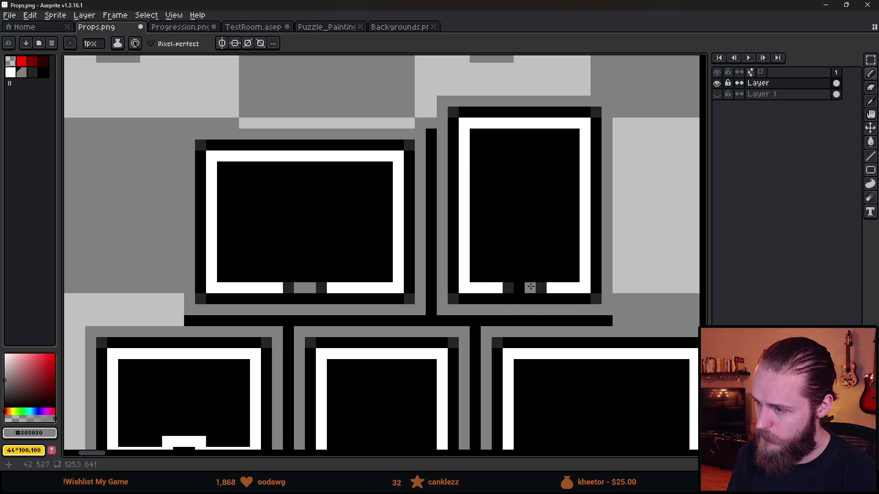
{"action": "scroll", "coordinate": [520, 288], "scroll_direction": "down", "scroll_amount": 5}
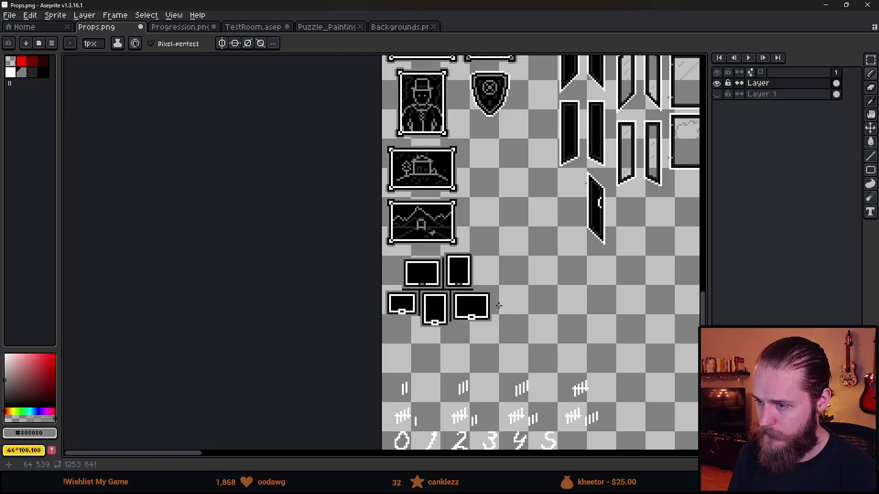
Paint the white pixels around the notch black and the pixel beside it dark grey
{"action": "left_click", "coordinate": [332, 27]}
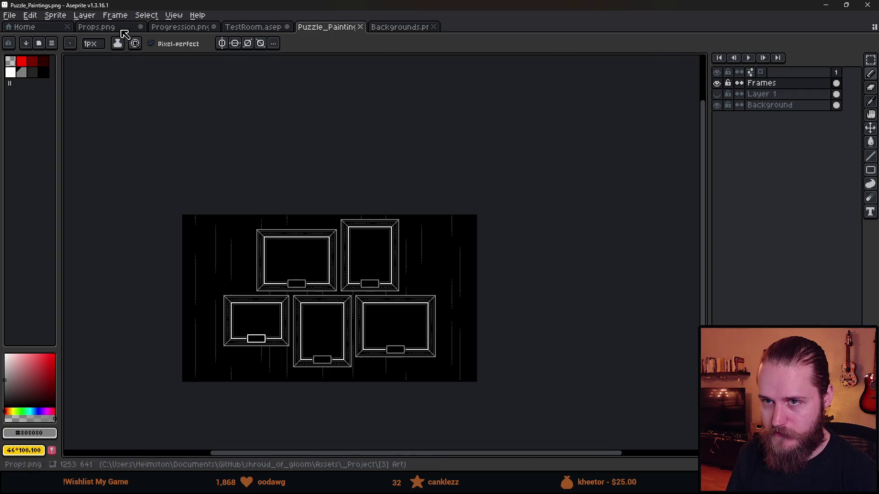
{"action": "left_click", "coordinate": [98, 28]}
{"action": "scroll", "coordinate": [380, 343], "scroll_direction": "up", "scroll_amount": 5}
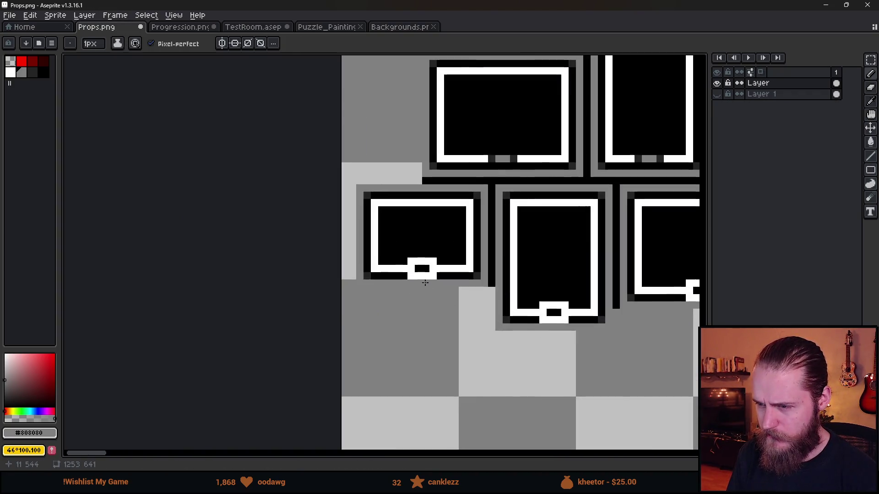
{"action": "scroll", "coordinate": [334, 330], "scroll_direction": "up", "scroll_amount": 3}
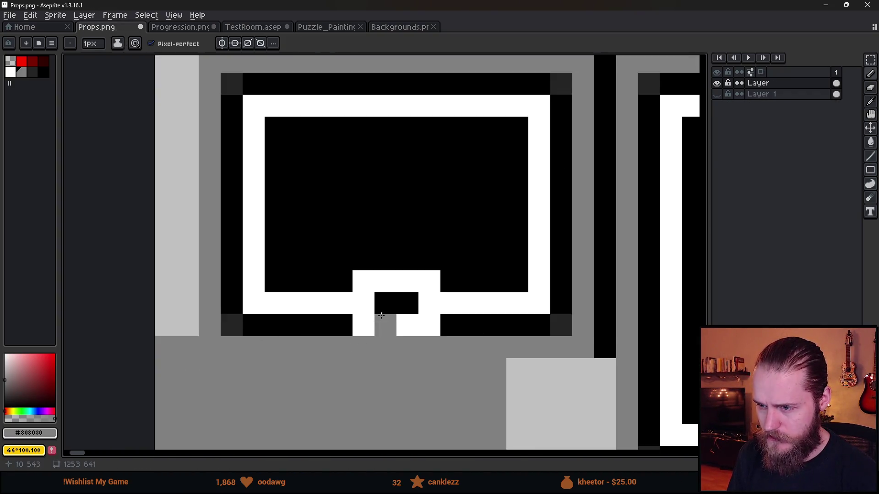
{"action": "left_click", "coordinate": [341, 321], "text": "alt"}
{"action": "left_click_drag", "start_coordinate": [341, 326], "coordinate": [437, 326]}
{"action": "left_click_drag", "start_coordinate": [328, 280], "coordinate": [437, 280]}
{"action": "left_click", "coordinate": [237, 317], "text": "alt"}
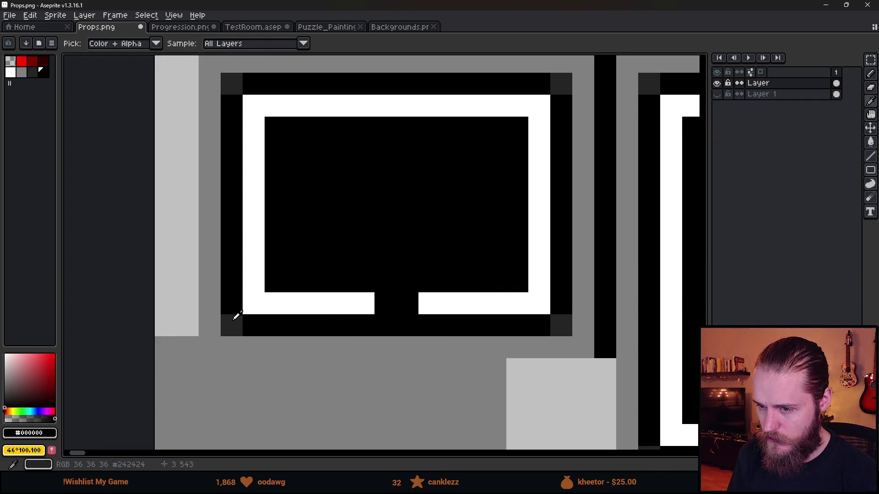
{"action": "left_click", "coordinate": [370, 304]}
{"action": "left_click", "coordinate": [497, 346], "text": "alt"}
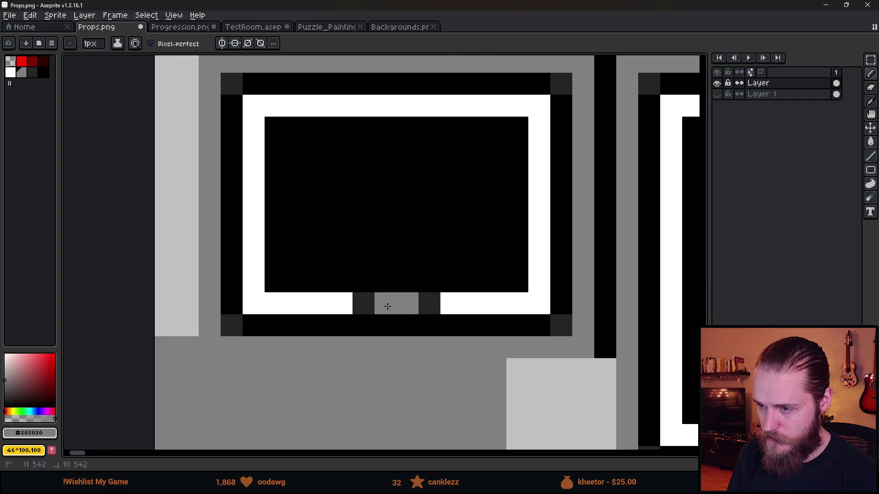
Turn the pixel beside the notch mid grey and paint the middle frame's notch dark grey
{"action": "scroll", "coordinate": [388, 307], "scroll_direction": "down", "scroll_amount": 3}
{"action": "scroll", "coordinate": [357, 293], "scroll_direction": "right", "scroll_amount": 3}
{"action": "scroll", "coordinate": [323, 282], "scroll_direction": "up", "scroll_amount": 3}
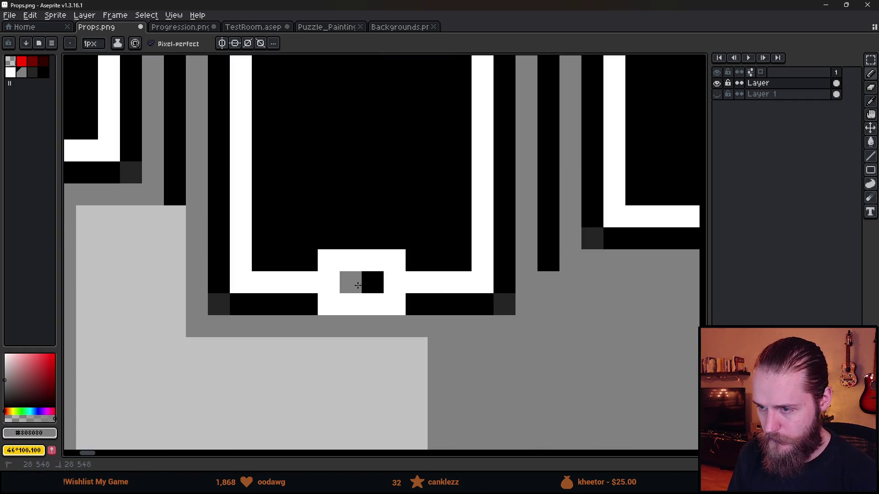
{"action": "left_click", "coordinate": [372, 284]}
{"action": "scroll", "coordinate": [522, 295], "scroll_direction": "right", "scroll_amount": 3}
{"action": "scroll", "coordinate": [567, 276], "scroll_direction": "down", "scroll_amount": 3}
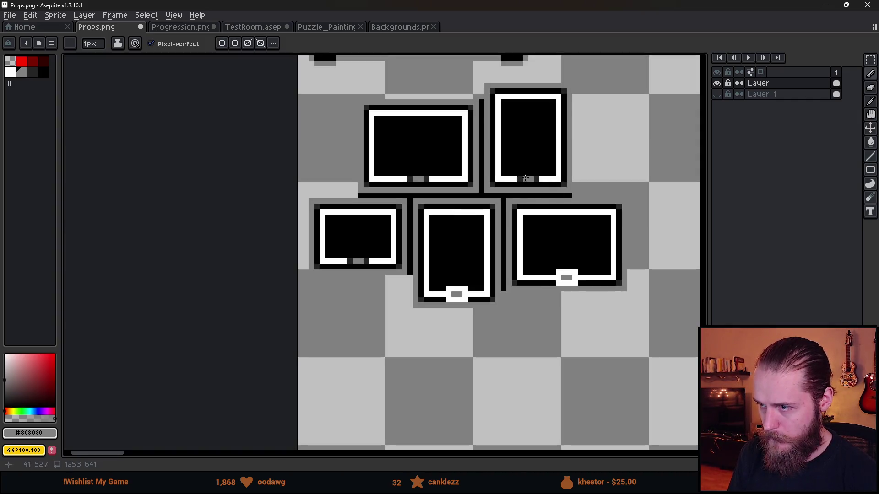
{"action": "scroll", "coordinate": [438, 298], "scroll_direction": "up", "scroll_amount": 3}
{"action": "left_click", "coordinate": [375, 288], "text": "alt"}
{"action": "left_click", "coordinate": [477, 270]}
{"action": "left_click", "coordinate": [545, 270]}
Fill the next frame's notch with dark grey pixels and a mid grey plaque strip
{"action": "left_click_drag", "start_coordinate": [623, 267], "coordinate": [343, 328]}
{"action": "left_click", "coordinate": [622, 268]}
{"action": "left_click", "coordinate": [633, 263]}
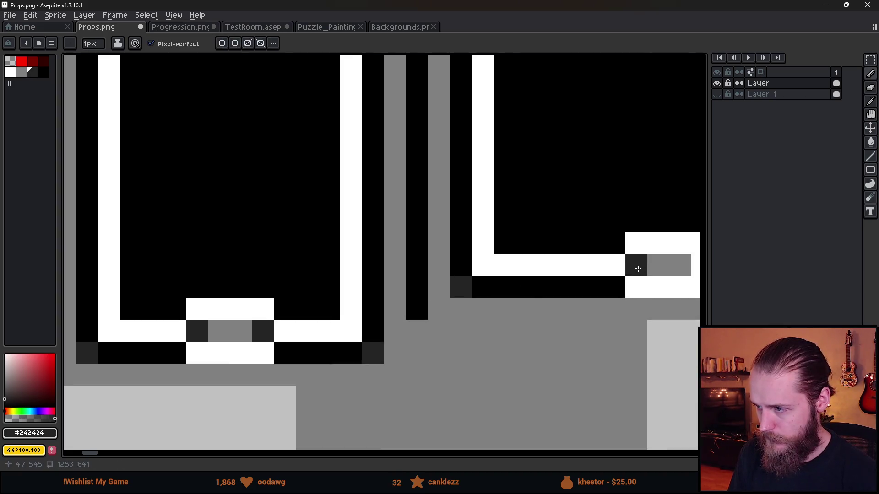
{"action": "left_click_drag", "start_coordinate": [634, 263], "coordinate": [497, 270]}
{"action": "left_click", "coordinate": [587, 294]}
{"action": "left_click", "coordinate": [566, 271]}
{"action": "left_click", "coordinate": [627, 308], "text": "alt"}
{"action": "left_click_drag", "start_coordinate": [627, 294], "coordinate": [439, 294]}
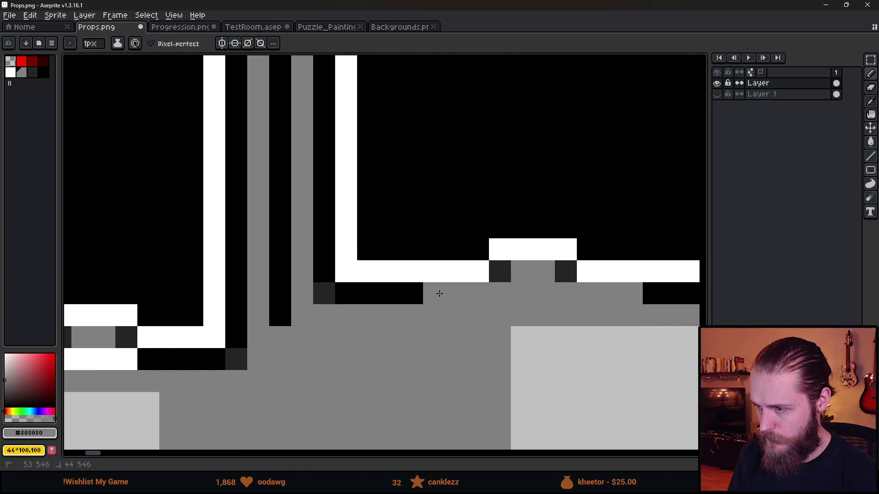
Paint black strips along the frame bottoms and over the remaining white notch pixels
{"action": "left_click", "coordinate": [671, 294], "text": "alt"}
{"action": "left_click_drag", "start_coordinate": [671, 294], "coordinate": [454, 292]}
{"action": "left_click_drag", "start_coordinate": [566, 250], "coordinate": [500, 250]}
{"action": "mouse_move", "coordinate": [173, 356]}
{"action": "left_mouse_down"}
{"action": "mouse_move", "coordinate": [494, 308]}
{"action": "mouse_move", "coordinate": [382, 312]}
{"action": "left_mouse_up"}
{"action": "left_click_drag", "start_coordinate": [448, 268], "coordinate": [382, 268]}
{"action": "scroll", "coordinate": [579, 251], "scroll_direction": "down", "scroll_amount": 6}
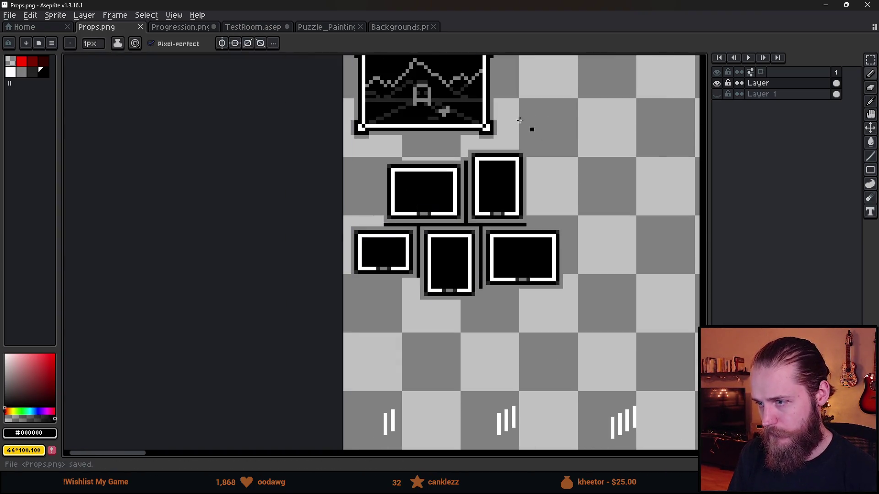
{"action": "key", "text": "alt+Tab"}
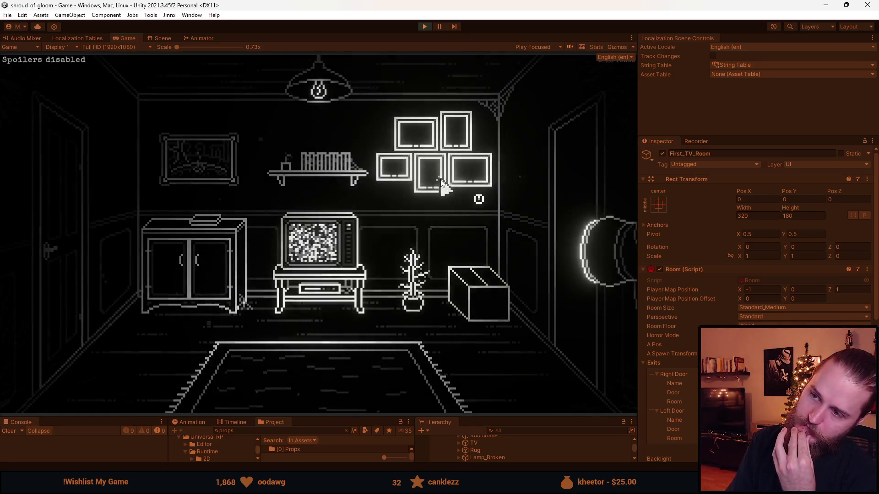
Open and leave the wall frames close-up five times, ending on the close-up to inspect the grey plaques
{"action": "left_click", "coordinate": [449, 190]}
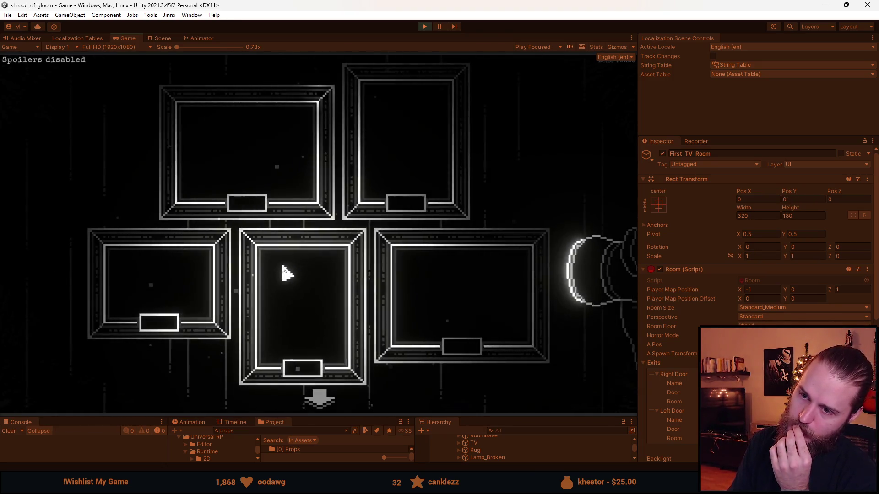
{"action": "left_click", "coordinate": [322, 404]}
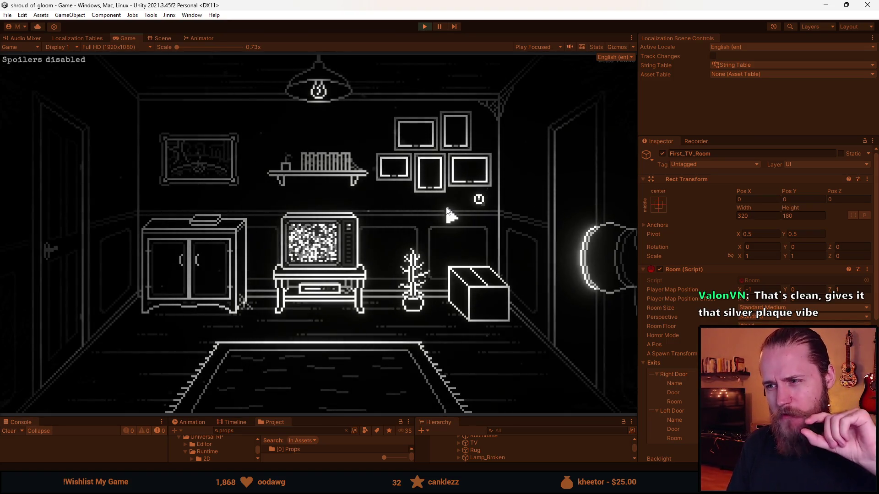
{"action": "left_click", "coordinate": [435, 193]}
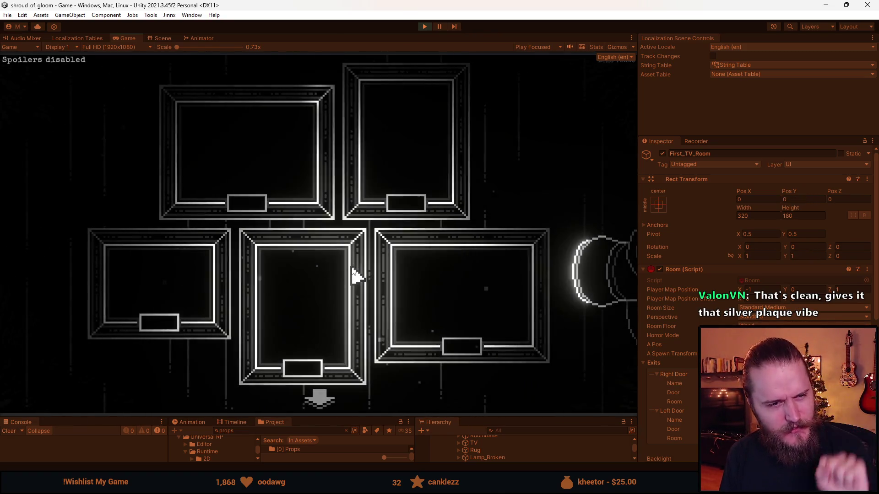
{"action": "left_click", "coordinate": [319, 409]}
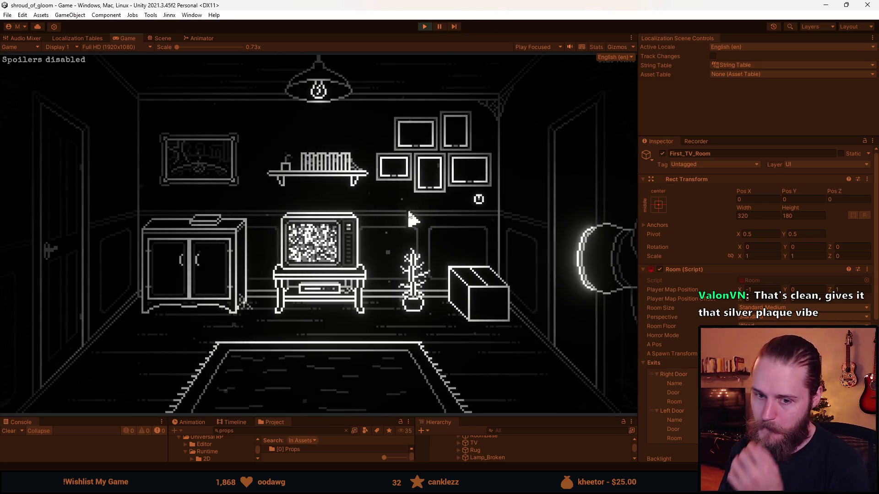
{"action": "left_click", "coordinate": [428, 169]}
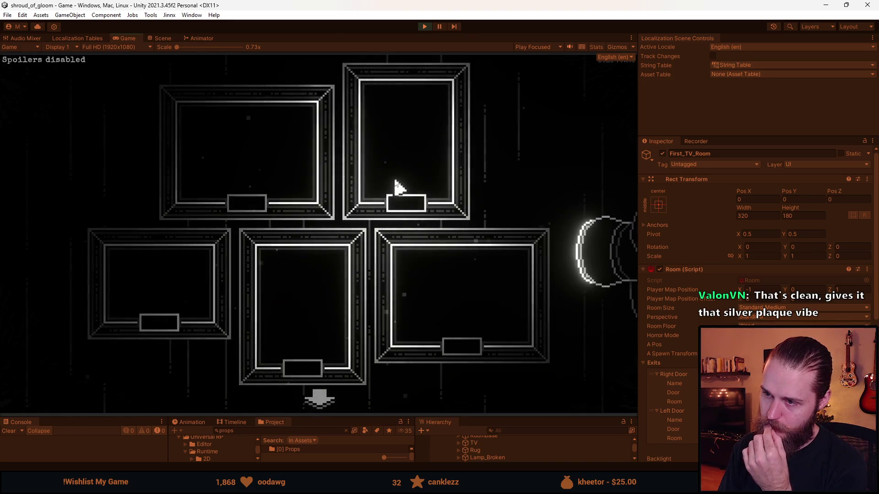
{"action": "left_click", "coordinate": [319, 397]}
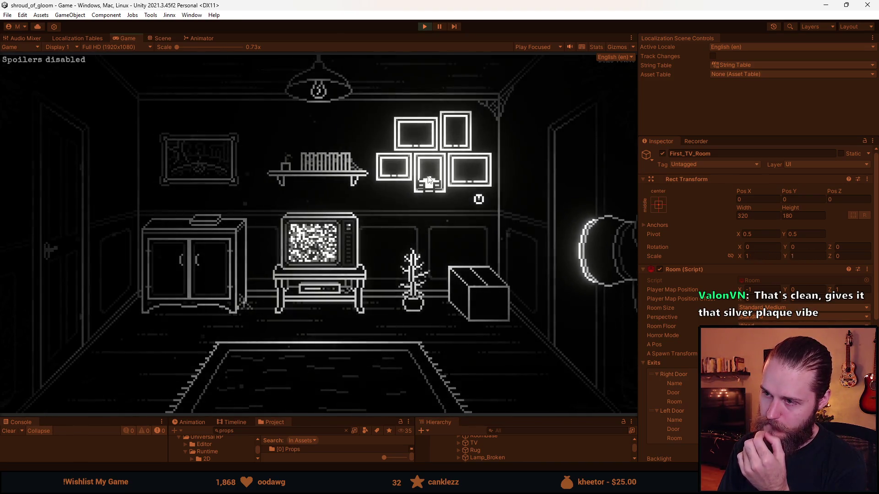
{"action": "left_click", "coordinate": [428, 178]}
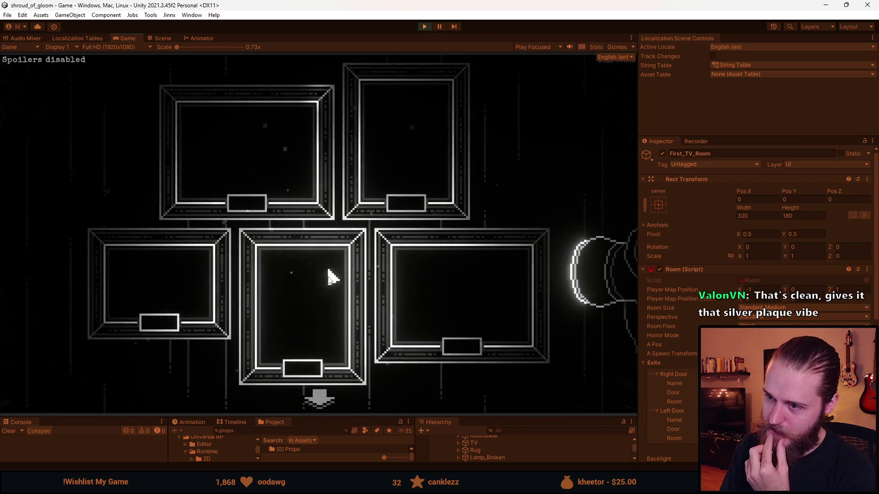
{"action": "left_click", "coordinate": [319, 396]}
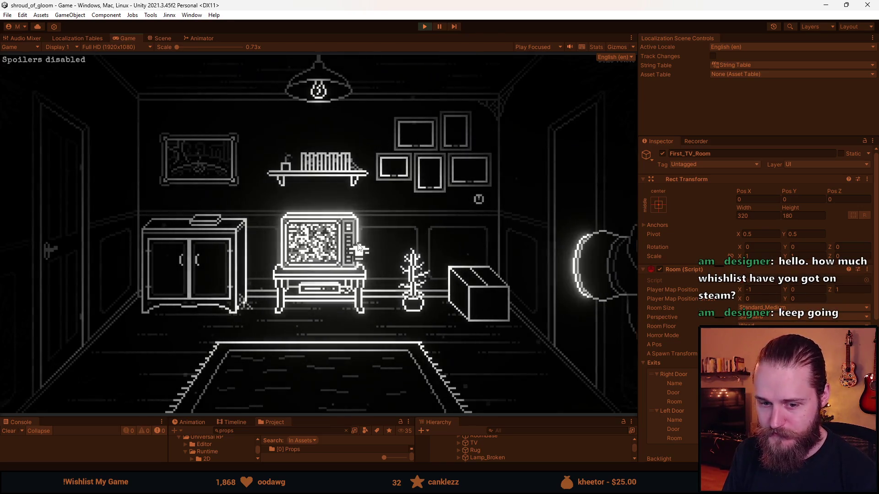
{"action": "left_click", "coordinate": [431, 156]}
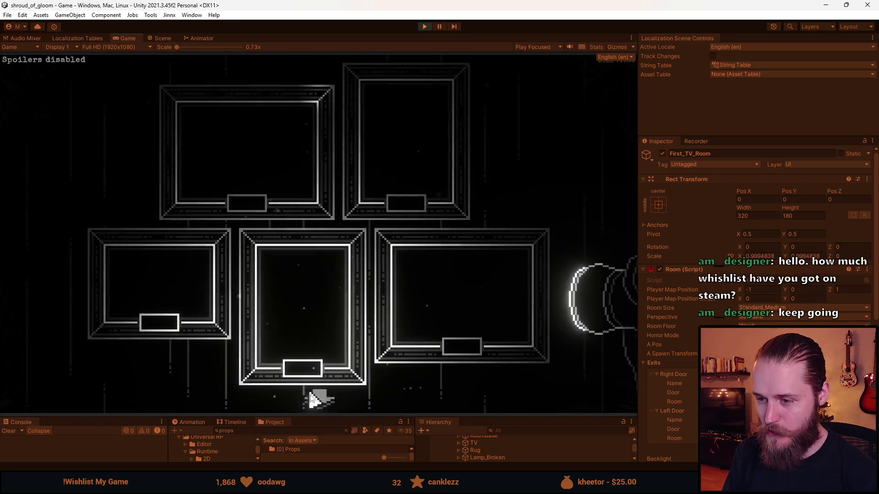
{"action": "right_click", "coordinate": [406, 191]}
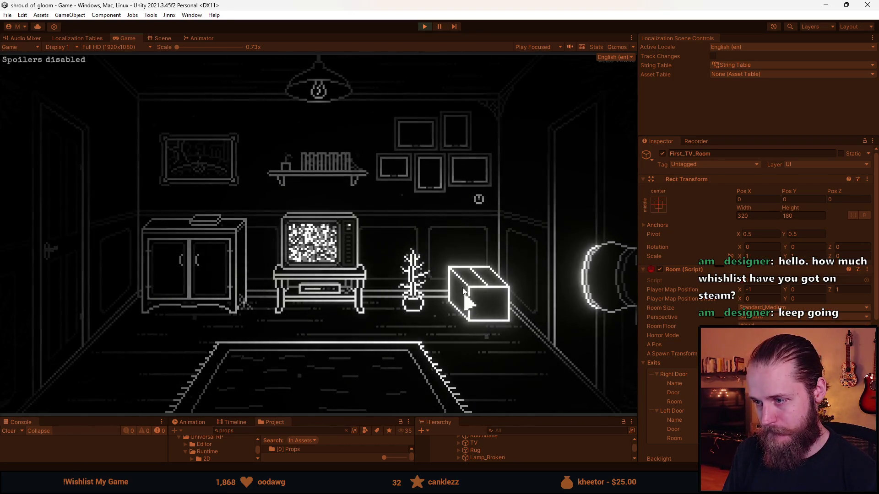
{"action": "left_click", "coordinate": [430, 169]}
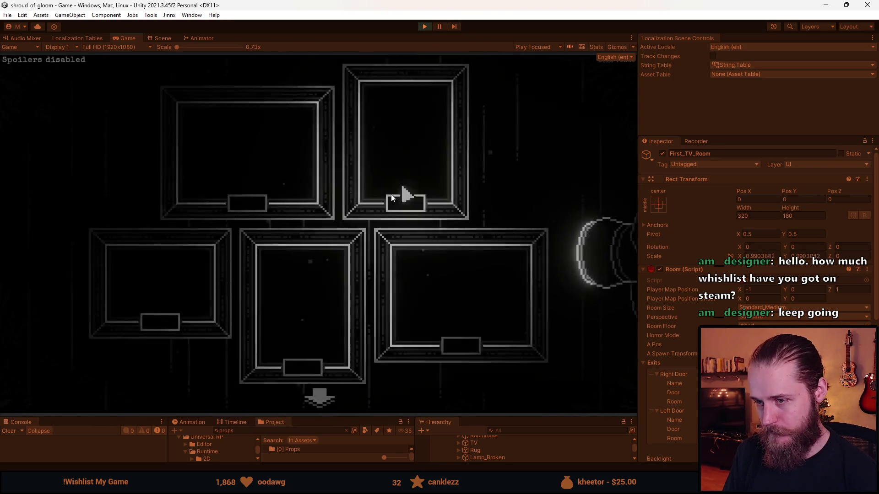
With the pencil, undo a stroke and place dark grey pixels in the left and middle frames
{"action": "key", "text": "alt+Tab"}
{"action": "scroll", "coordinate": [443, 235], "scroll_direction": "up", "scroll_amount": 4}
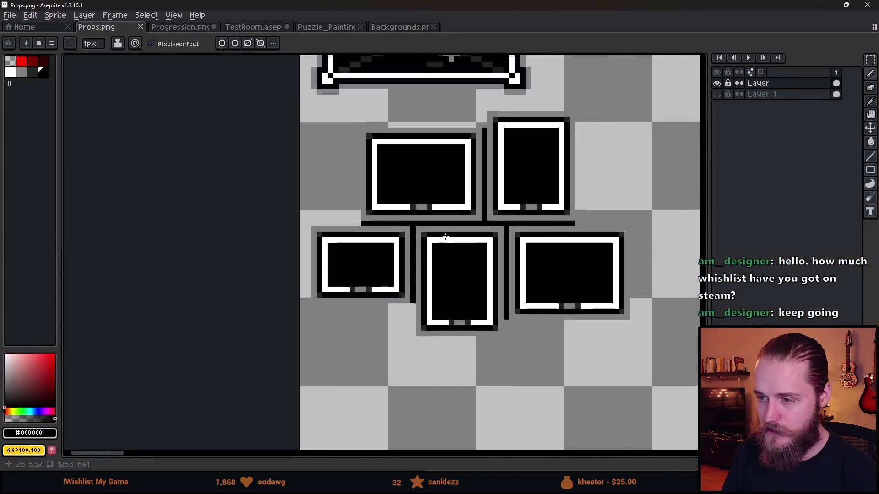
{"action": "key", "text": "b"}
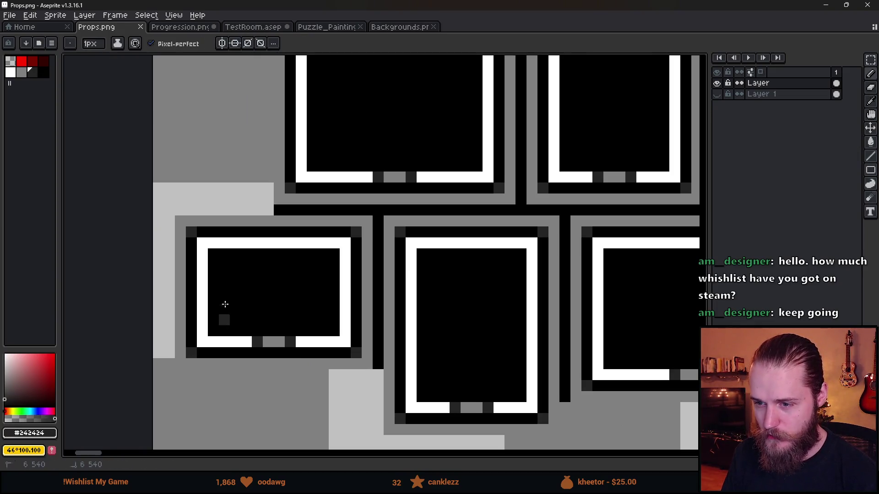
{"action": "key", "text": "ctrl+z"}
{"action": "left_click", "coordinate": [219, 327]}
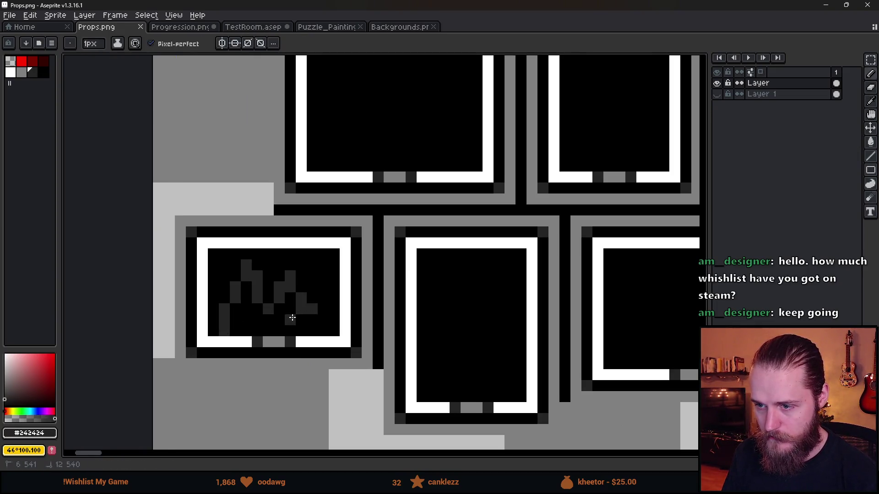
{"action": "left_click", "coordinate": [452, 280]}
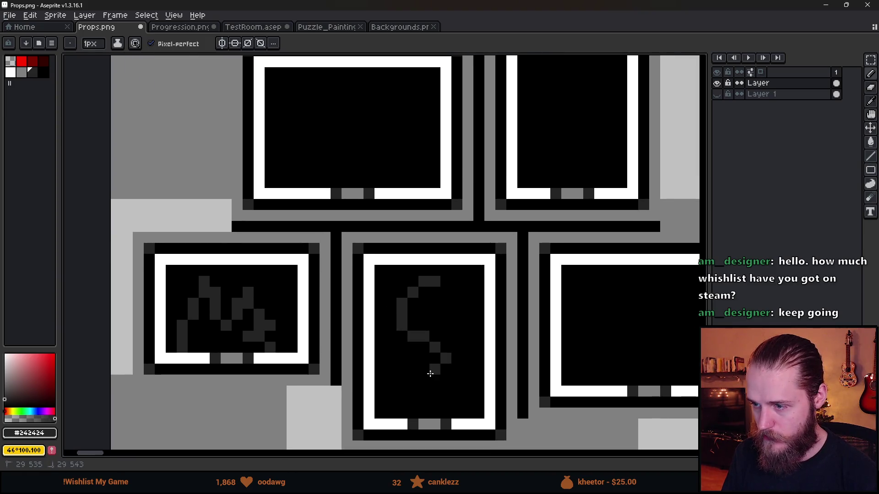
Sketch doodles in the lower-right, upper-right and upper-left frames and save Props.png
{"action": "scroll", "coordinate": [471, 313], "scroll_direction": "right", "scroll_amount": 2}
{"action": "left_click", "coordinate": [443, 345]}
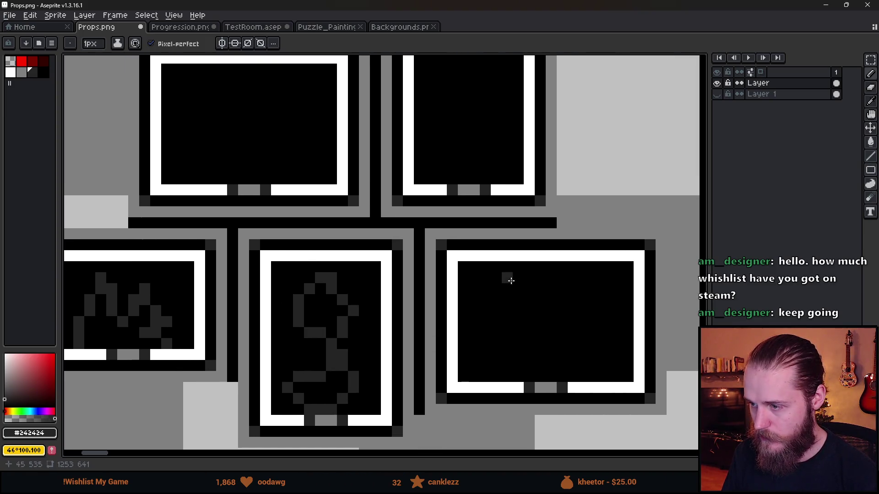
{"action": "left_click_drag", "start_coordinate": [519, 330], "coordinate": [602, 303]}
{"action": "scroll", "coordinate": [464, 259], "scroll_direction": "up", "scroll_amount": 2}
{"action": "scroll", "coordinate": [463, 259], "scroll_direction": "left", "scroll_amount": 1}
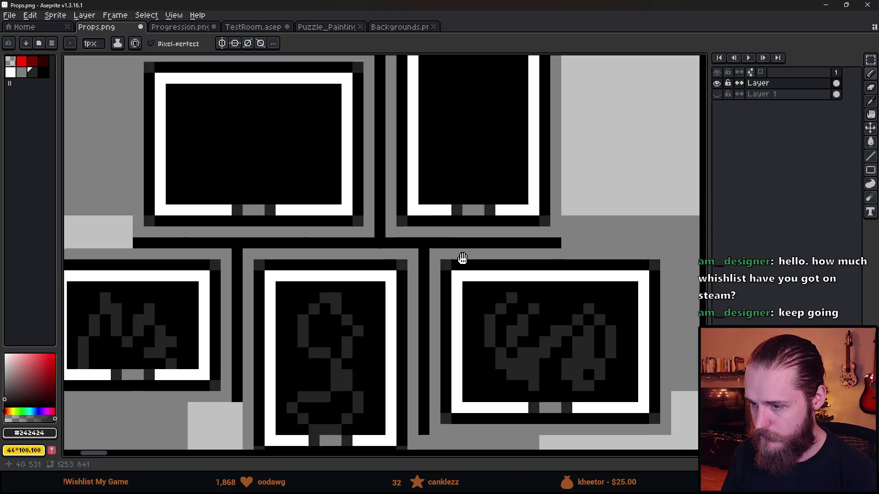
{"action": "left_click_drag", "start_coordinate": [472, 224], "coordinate": [471, 253]}
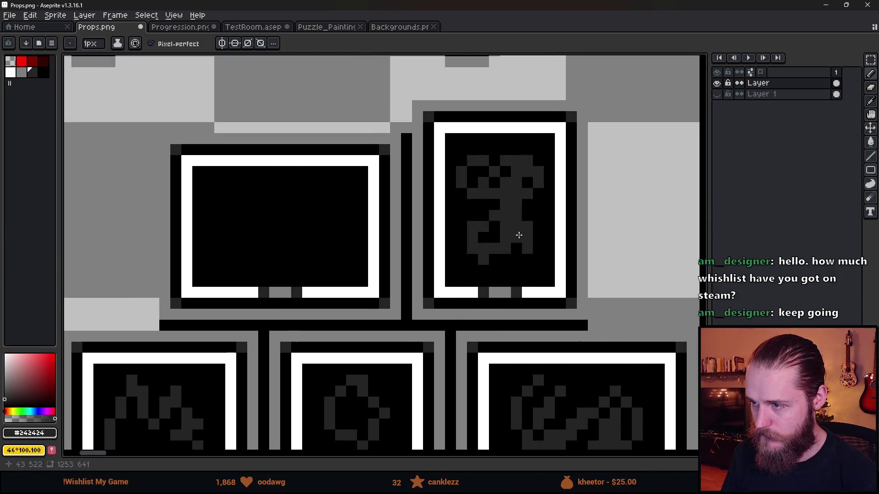
{"action": "left_click_drag", "start_coordinate": [277, 271], "coordinate": [205, 190]}
{"action": "scroll", "coordinate": [274, 262], "scroll_direction": "down", "scroll_amount": 1}
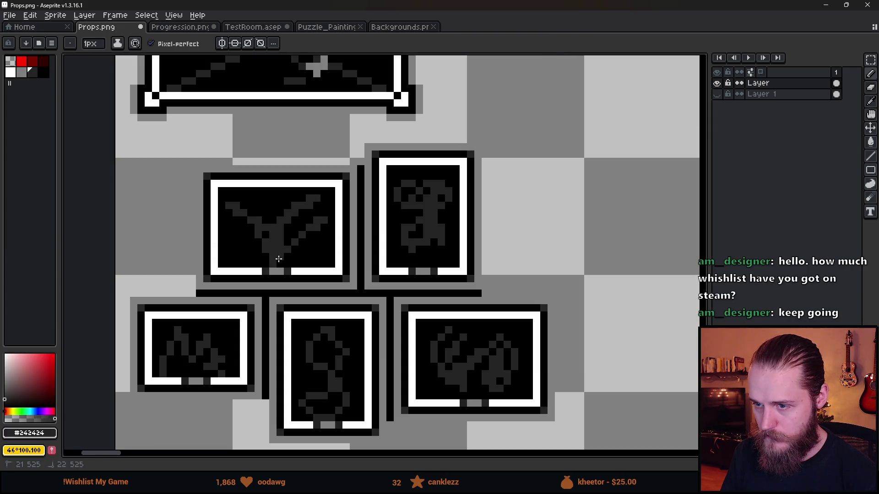
{"action": "scroll", "coordinate": [270, 202], "scroll_direction": "down", "scroll_amount": 1}
{"action": "key", "text": "ctrl+s"}
{"action": "key", "text": "alt+Tab"}
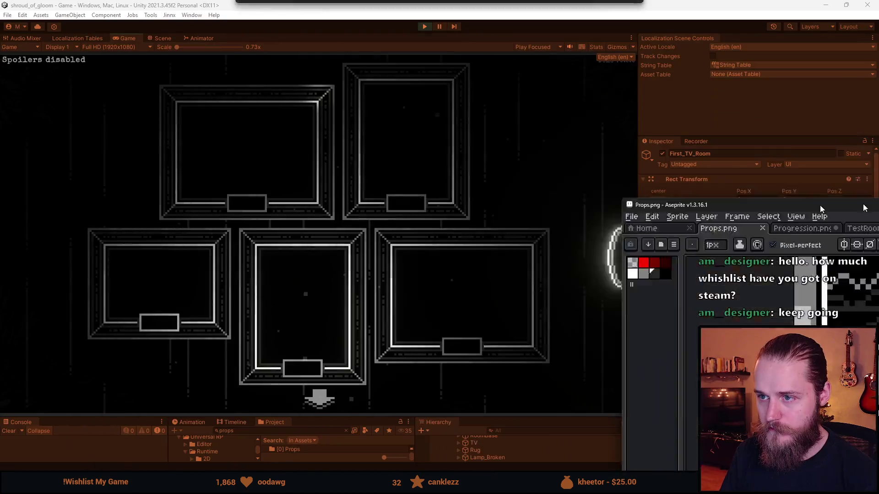
Open and exit the doodled wall frames close-up twice, then open the cabinet close-up
{"action": "left_click", "coordinate": [334, 403]}
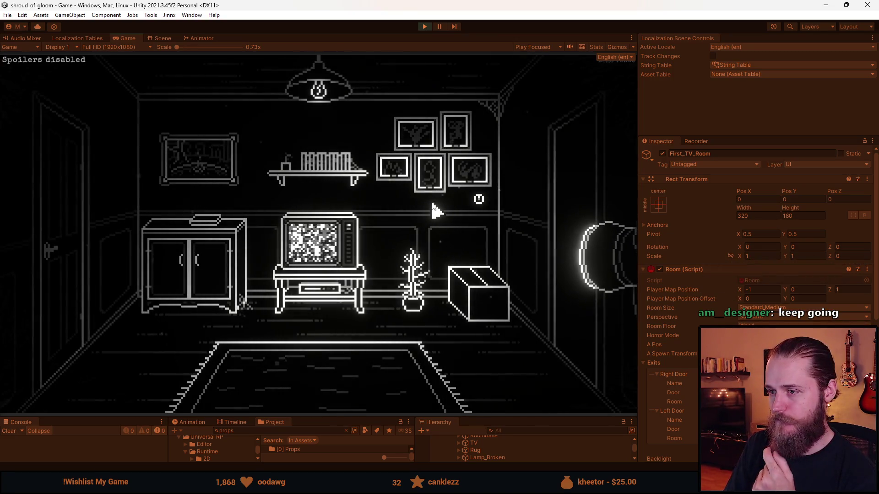
{"action": "left_click", "coordinate": [430, 154]}
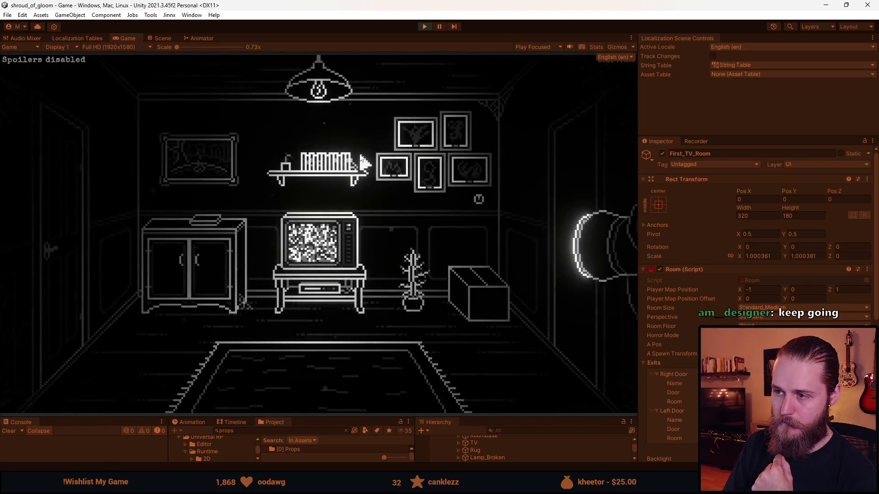
{"action": "left_click", "coordinate": [418, 171]}
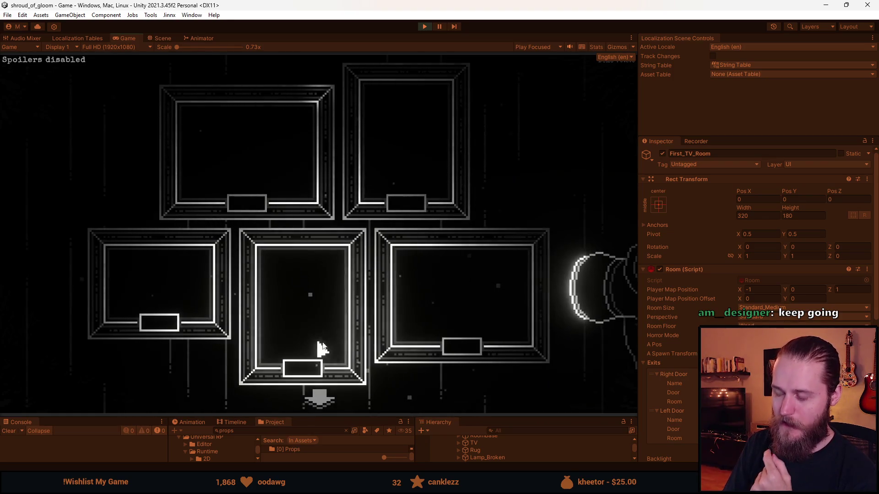
{"action": "left_click", "coordinate": [323, 349]}
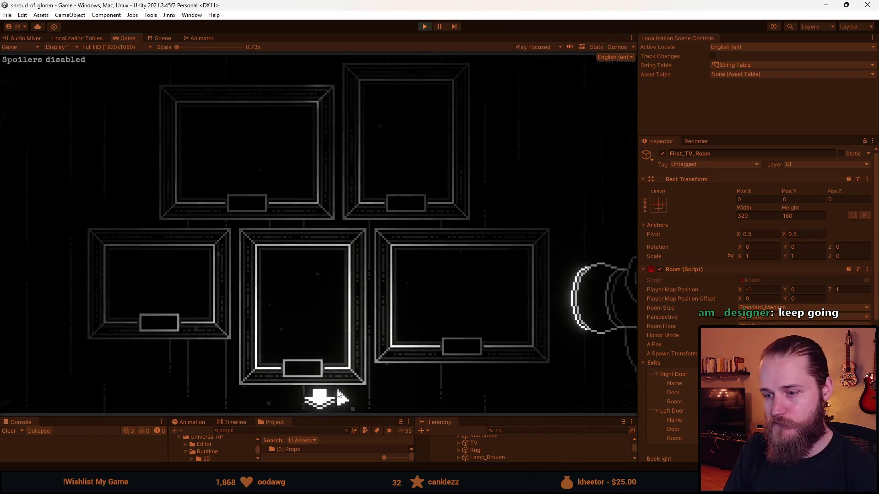
{"action": "left_click", "coordinate": [329, 397]}
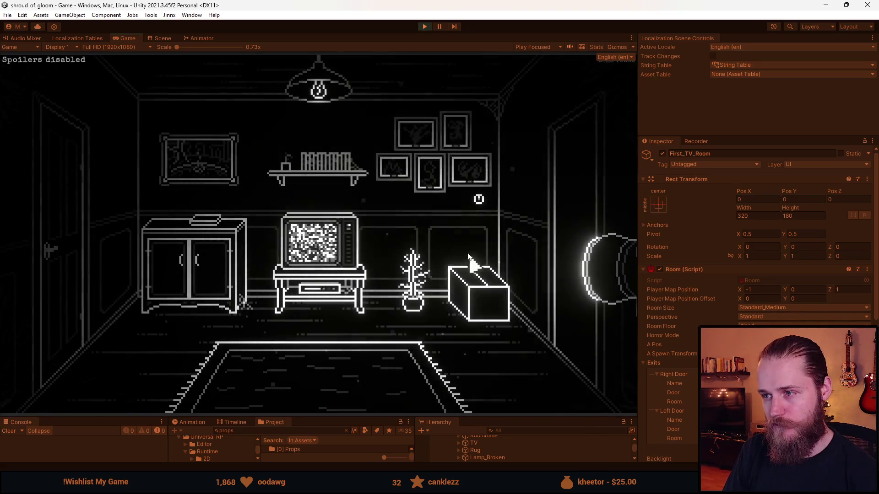
{"action": "left_click", "coordinate": [432, 153]}
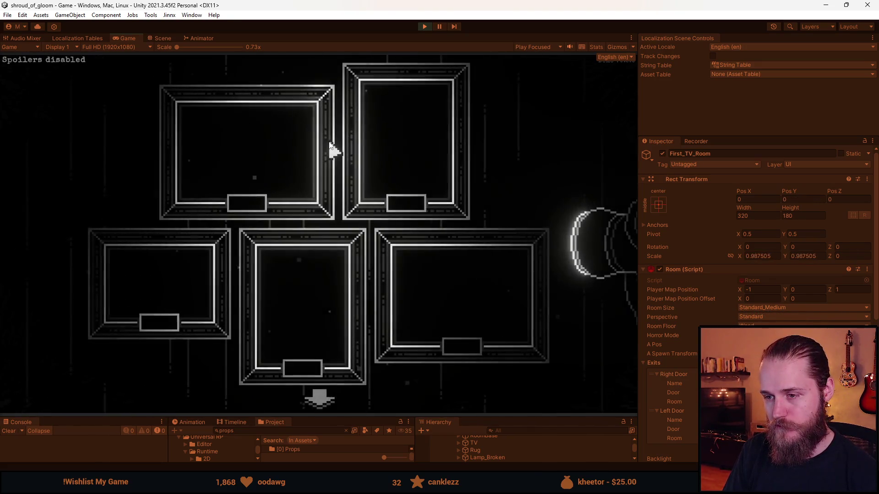
{"action": "left_click", "coordinate": [319, 402]}
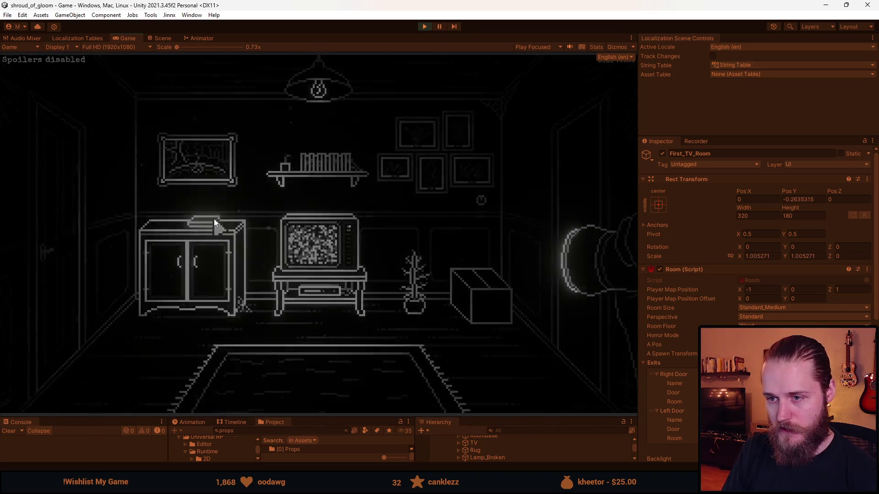
{"action": "left_click", "coordinate": [215, 225]}
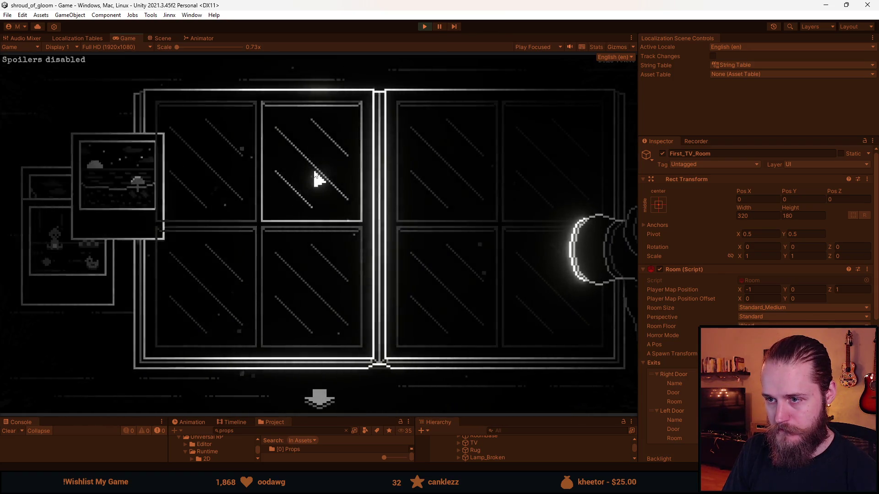
Leave the cabinet, test the wall frames close-up twice, then open and exit the TV close-up
{"action": "left_click", "coordinate": [333, 402]}
{"action": "left_click", "coordinate": [443, 148]}
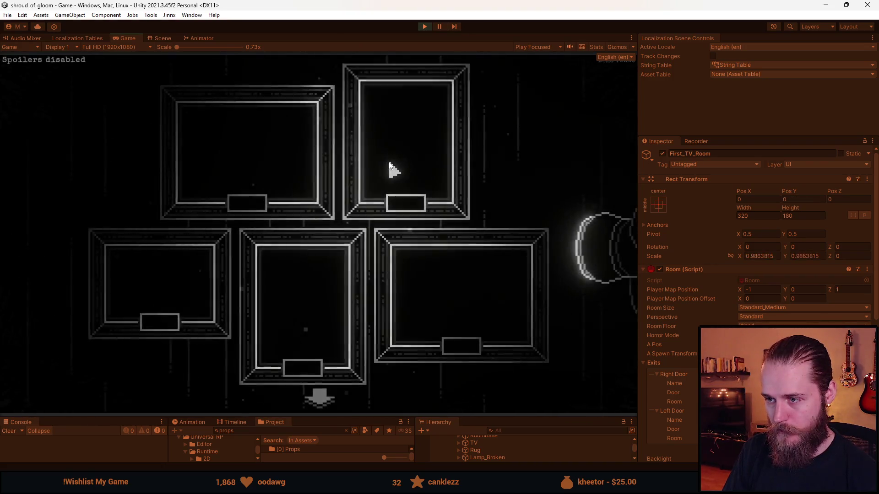
{"action": "left_click", "coordinate": [319, 401]}
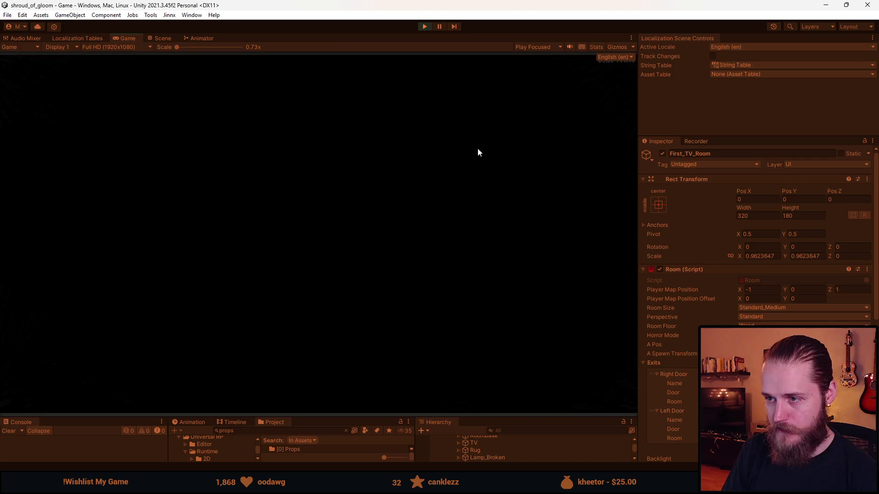
{"action": "left_click", "coordinate": [428, 165]}
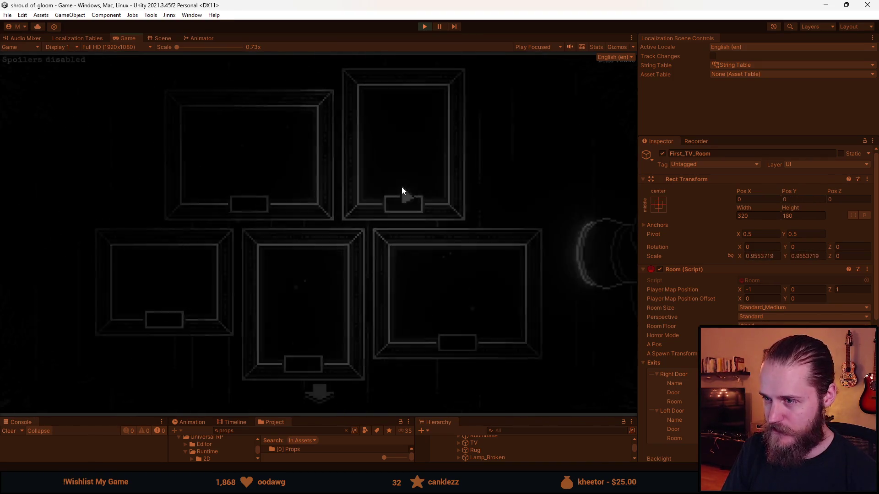
{"action": "left_click", "coordinate": [316, 398]}
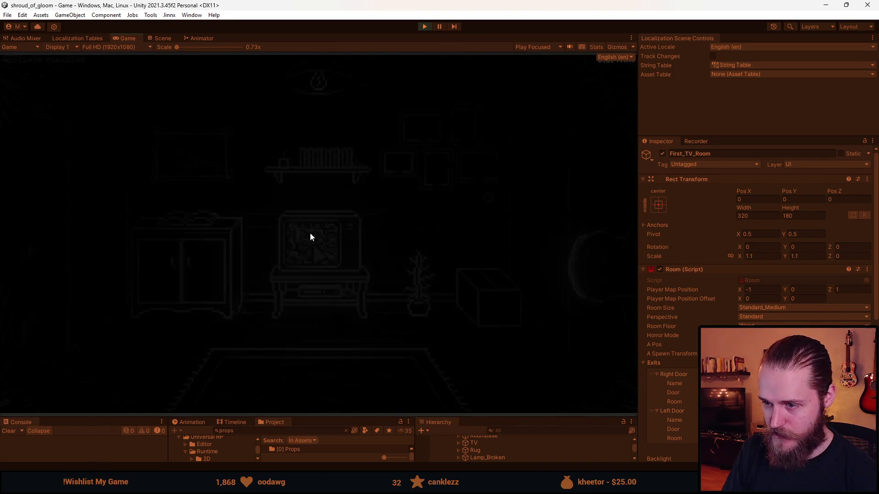
{"action": "left_click", "coordinate": [364, 215]}
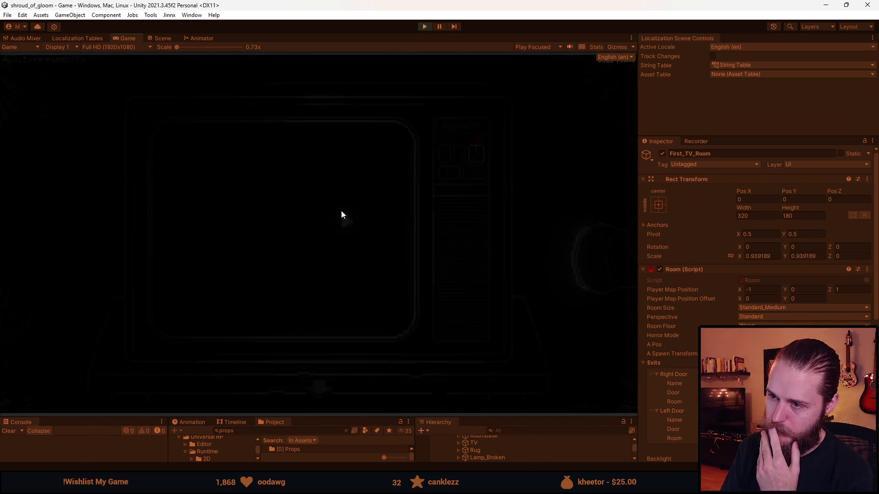
{"action": "left_click", "coordinate": [465, 198]}
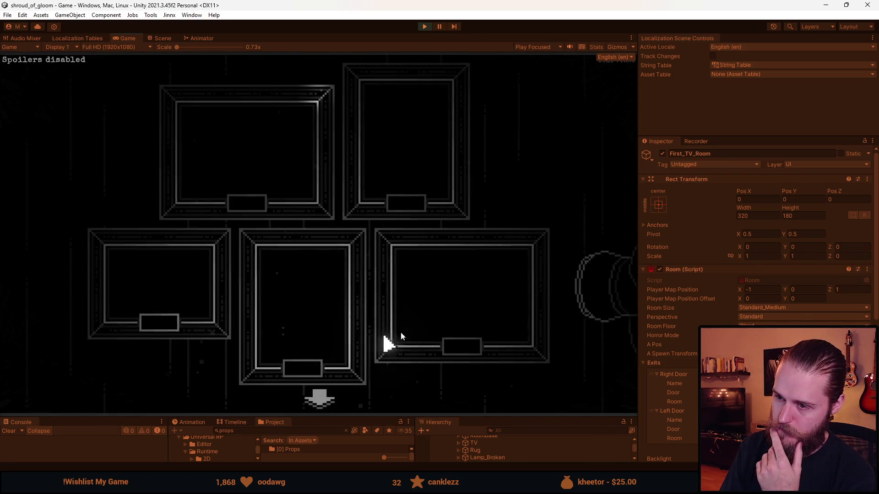
{"action": "left_click", "coordinate": [316, 399]}
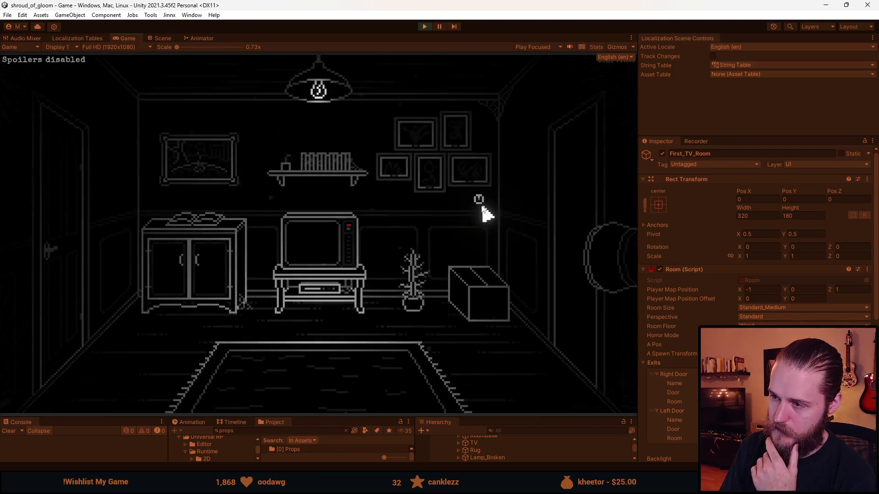
Check the frames close-up twice more, then pause the game with Esc and stop Play mode
{"action": "left_click", "coordinate": [479, 179]}
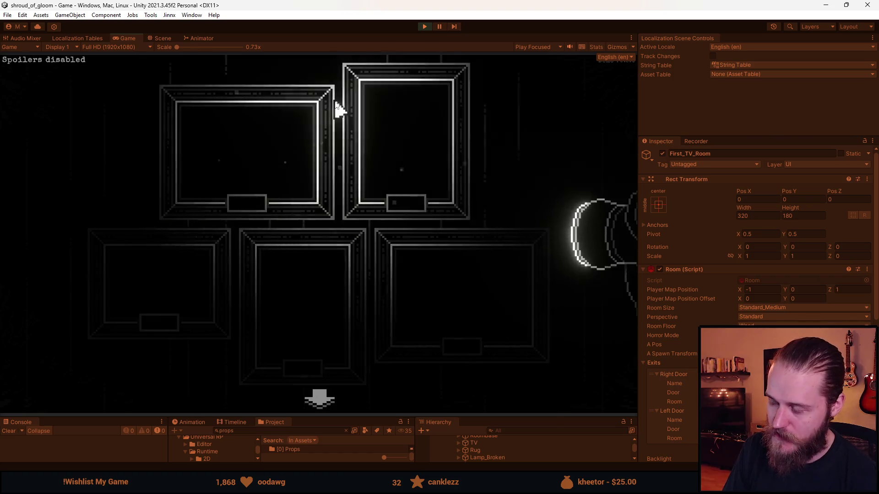
{"action": "left_click", "coordinate": [319, 399]}
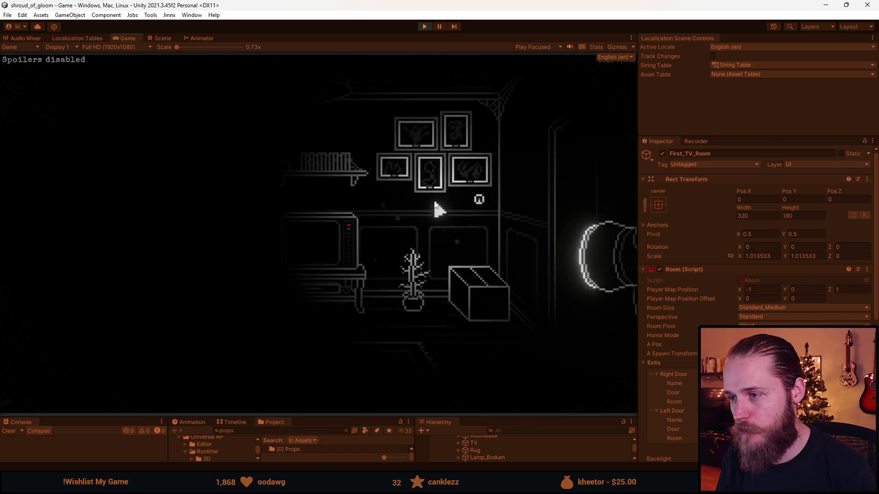
{"action": "left_click", "coordinate": [403, 153]}
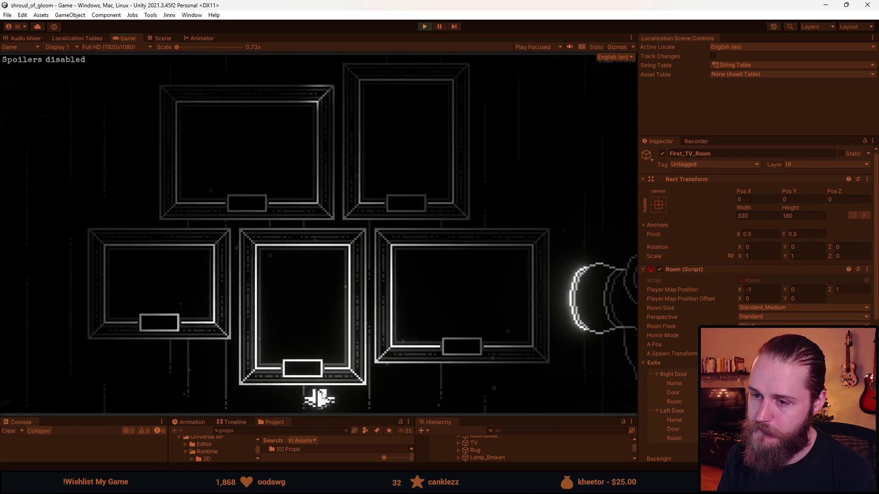
{"action": "left_click", "coordinate": [316, 398]}
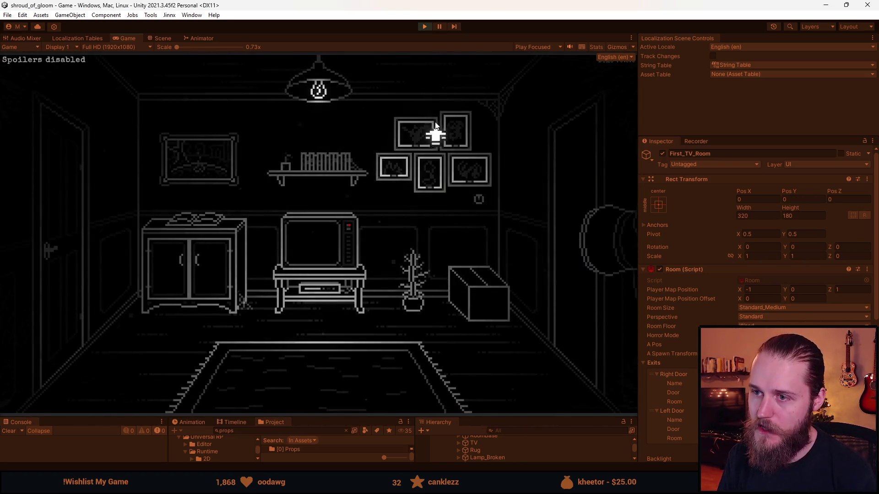
{"action": "key", "text": "Escape"}
{"action": "left_click", "coordinate": [429, 29]}
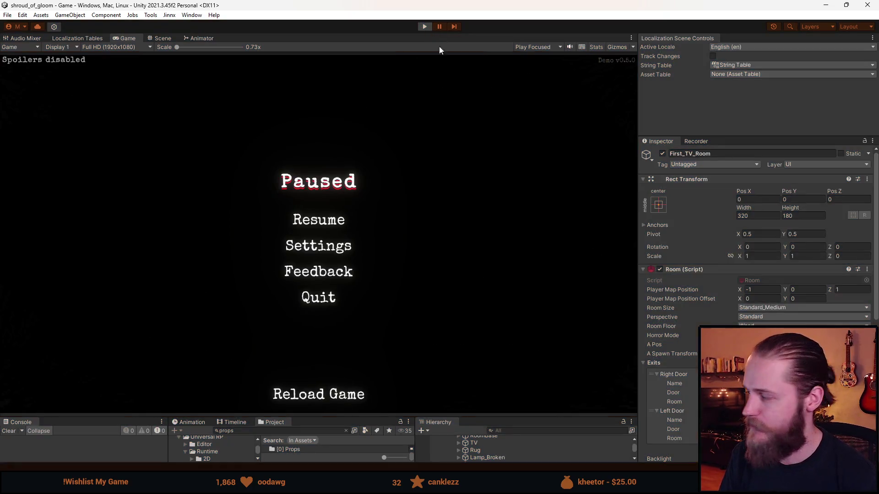